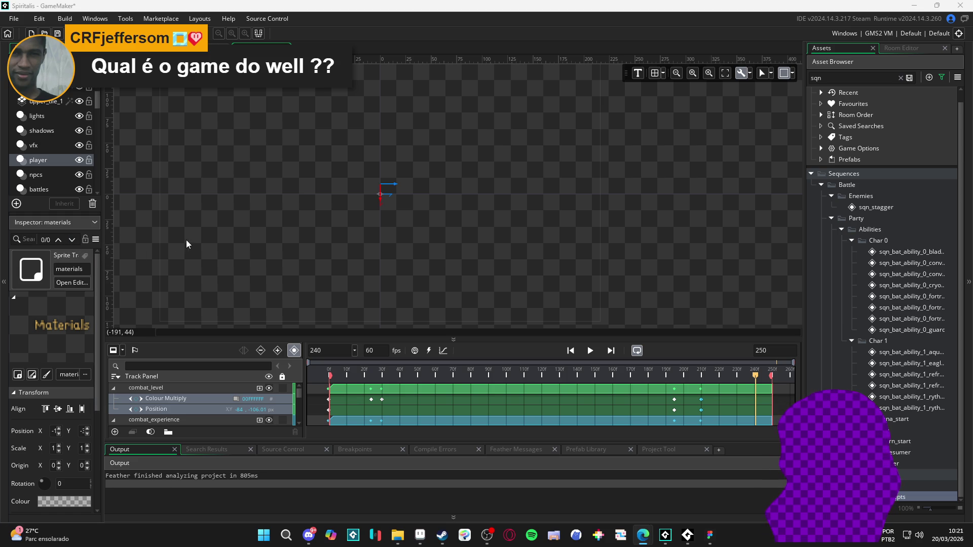
Launch Microsoft Store by searching 'store' from the Windows Start menu.
left_click(264, 535)
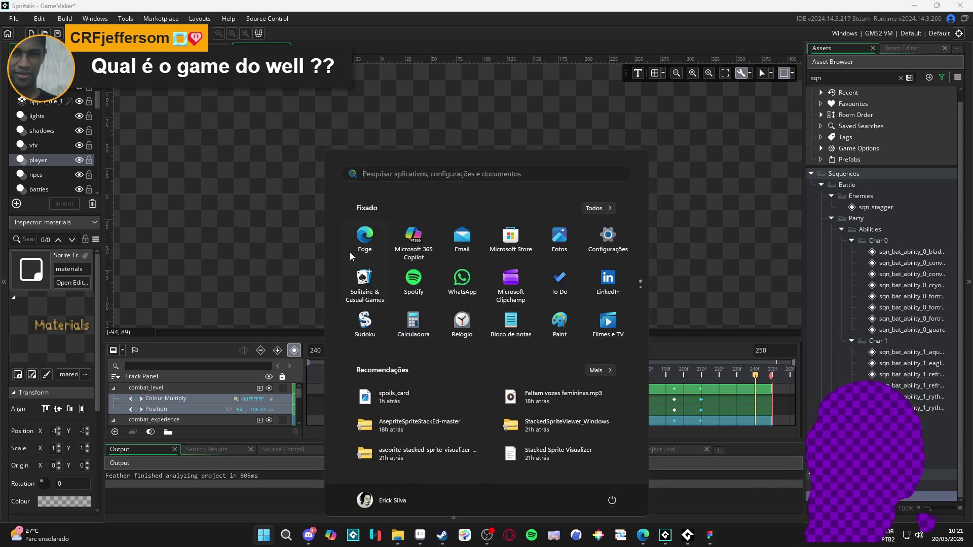
type("store")
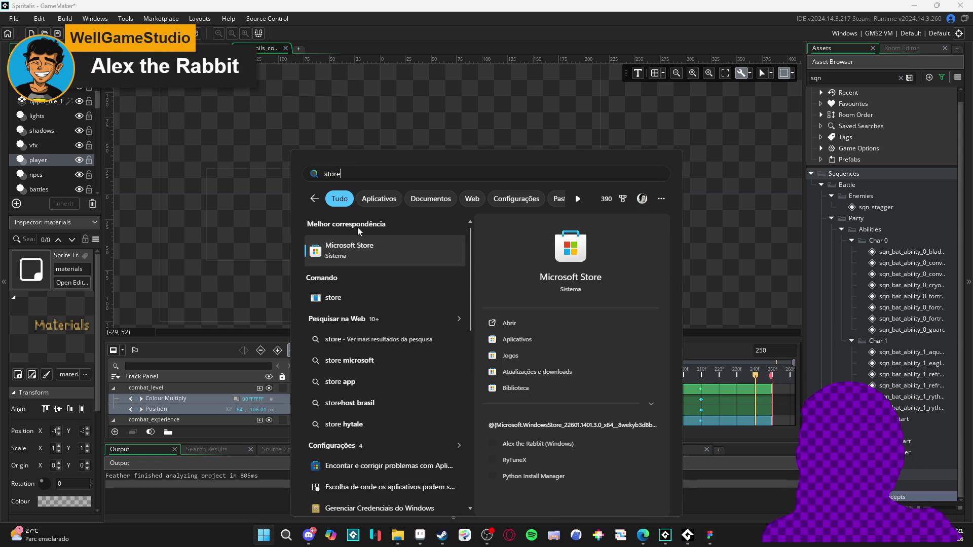
key("Return")
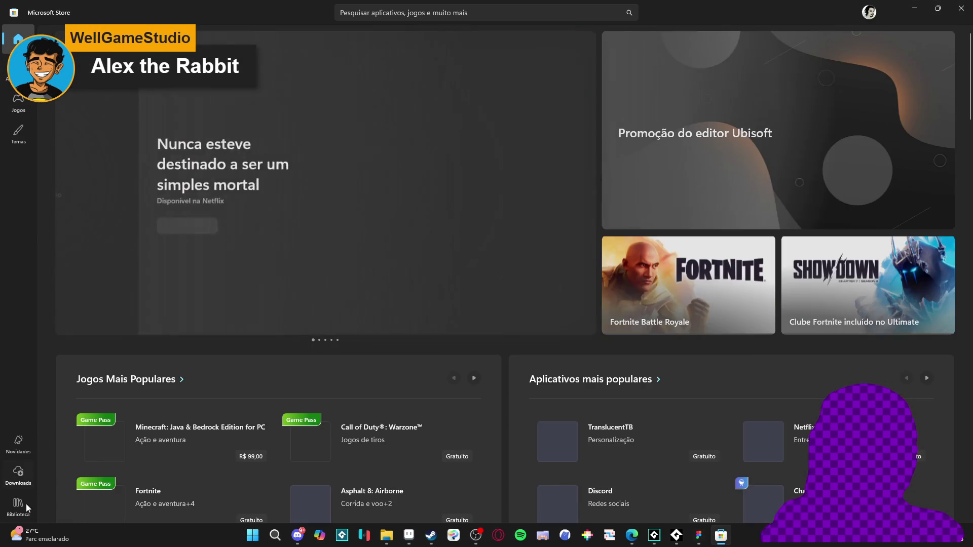
Copy the share link of Alex the Rabbit (Windows) from the Store library, then close the Store.
left_click(19, 505)
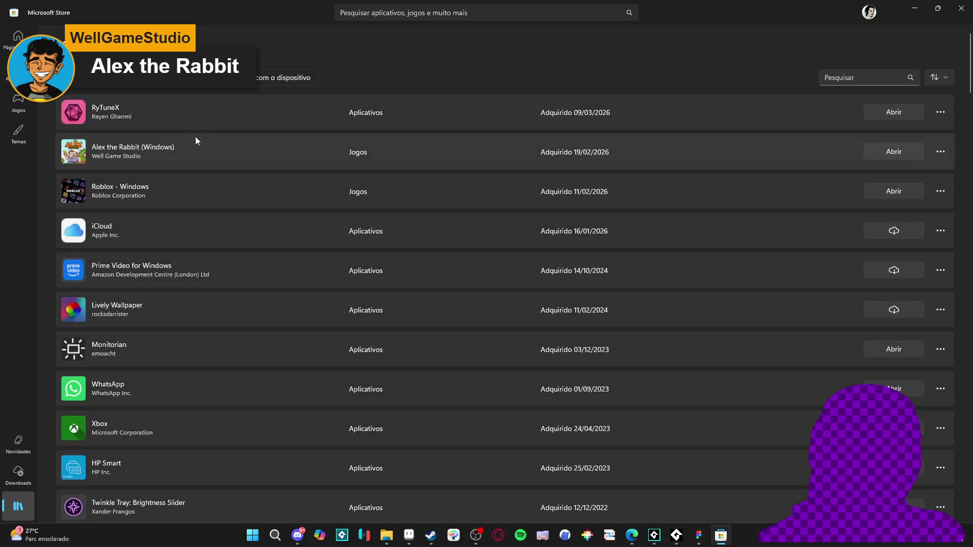
left_click(171, 151)
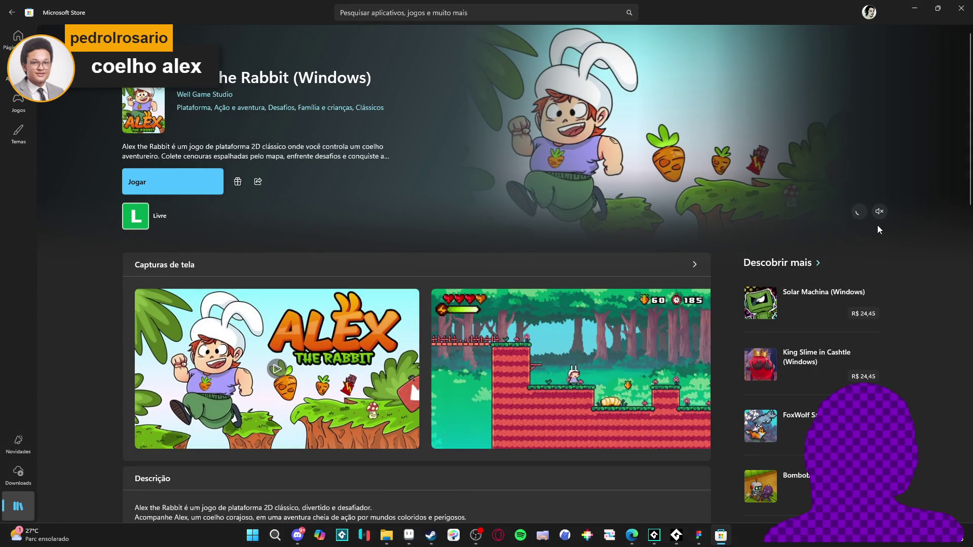
left_click(258, 182)
left_click(281, 205)
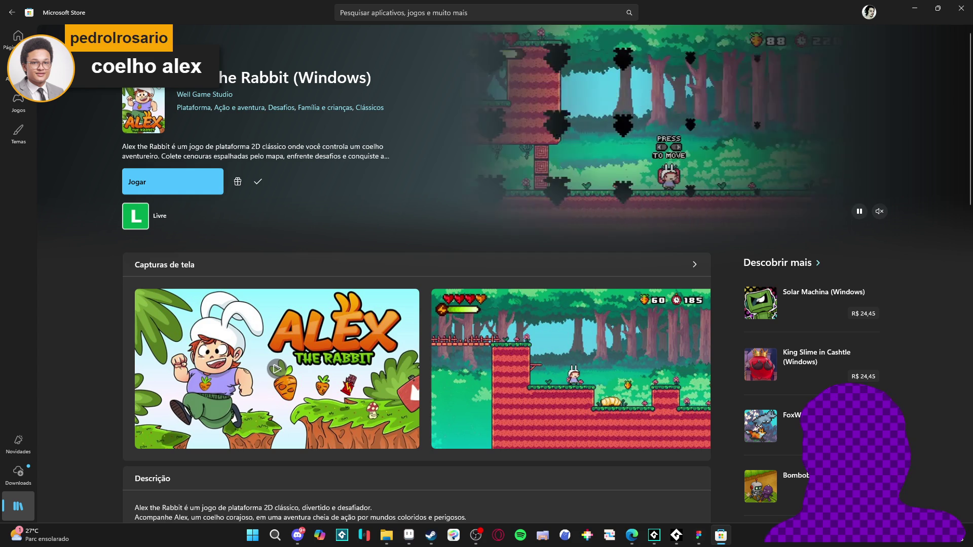
key("alt+Tab")
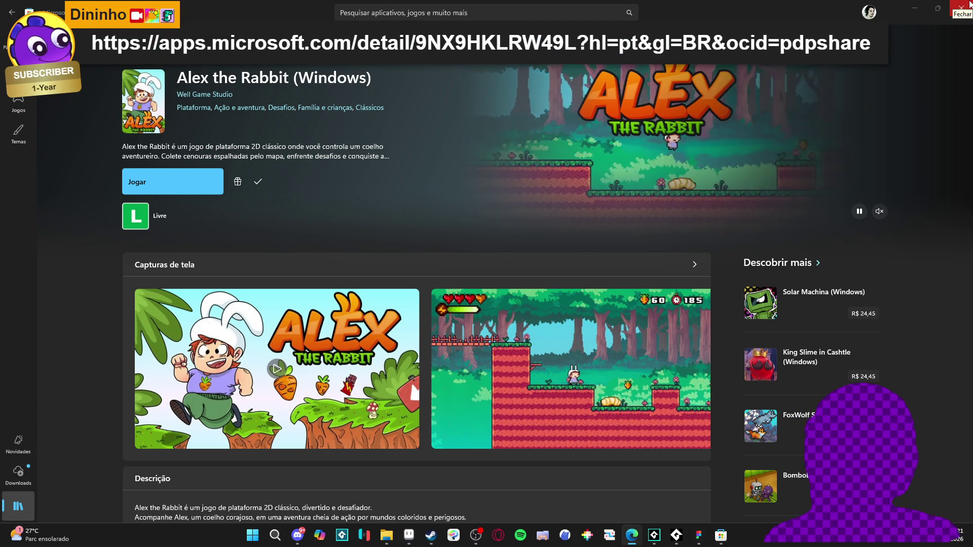
left_click(970, 4)
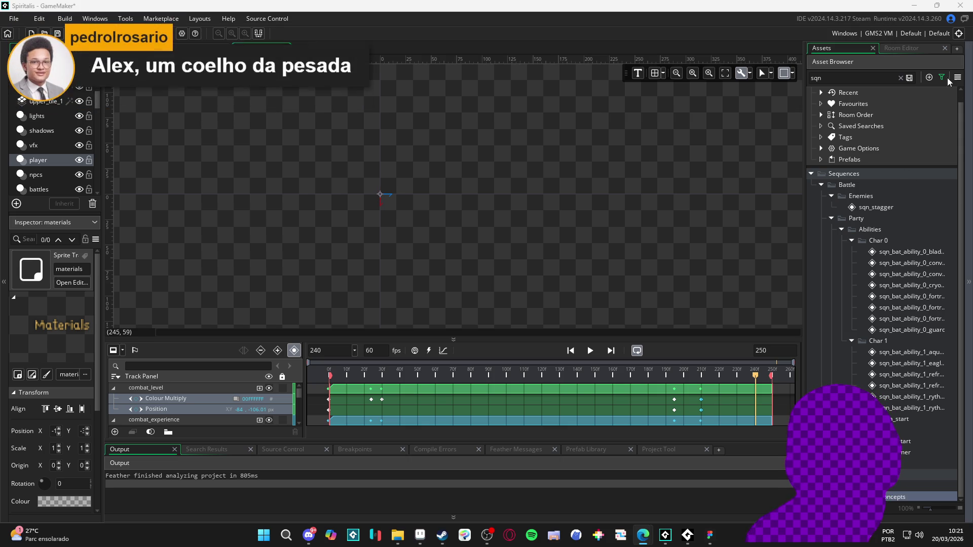
Resize the panels and collapse the combat_level, combat_experience, spiritual_energy and materials tracks.
mouse_move(364, 439)
left_mouse_down()
mouse_move(360, 429)
mouse_move(380, 412)
left_mouse_up()
left_click_drag(405, 318, 398, 216)
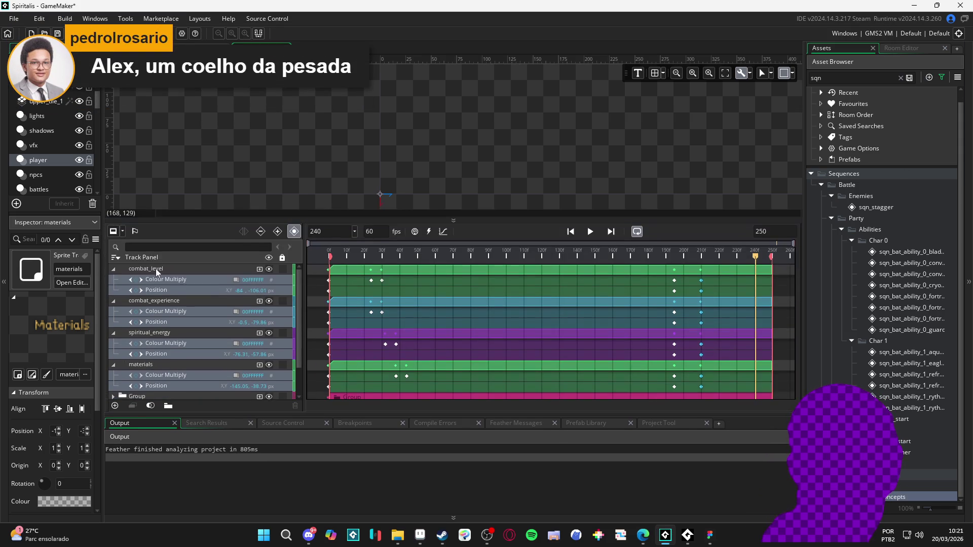
left_click(113, 269)
left_click(113, 279)
left_click(113, 290)
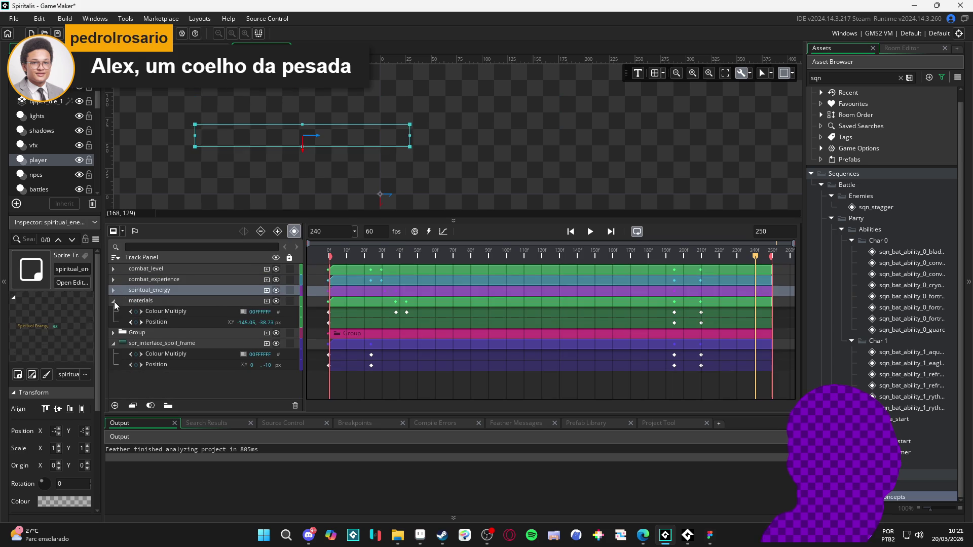
left_click(113, 301)
left_click_drag(457, 219, 457, 308)
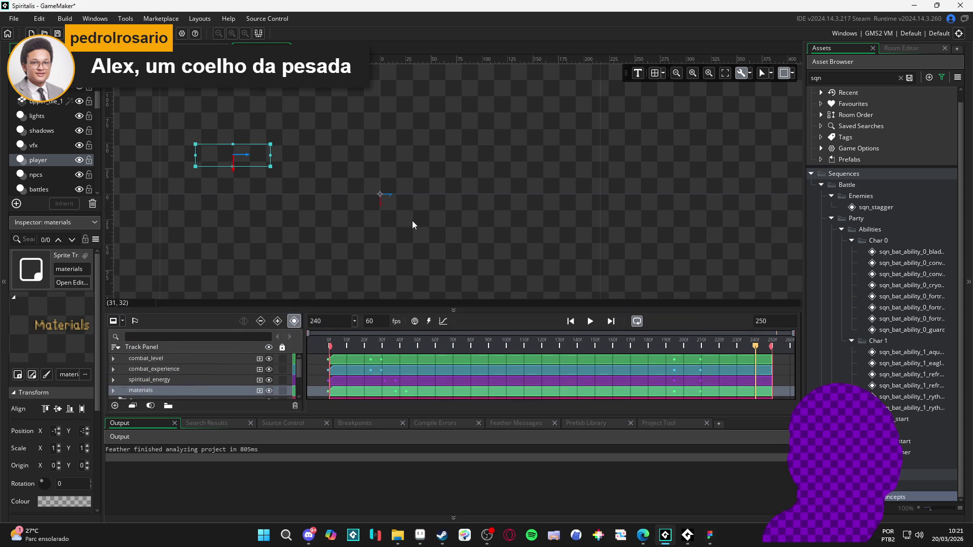
Play the sequence preview, pause it, and rewind the playhead to frame 0.
left_click(591, 322)
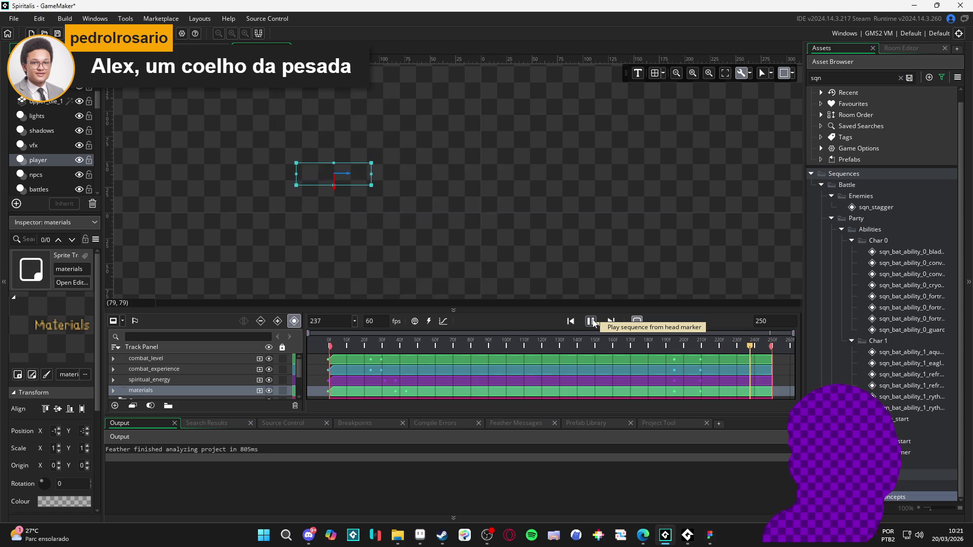
left_click(591, 323)
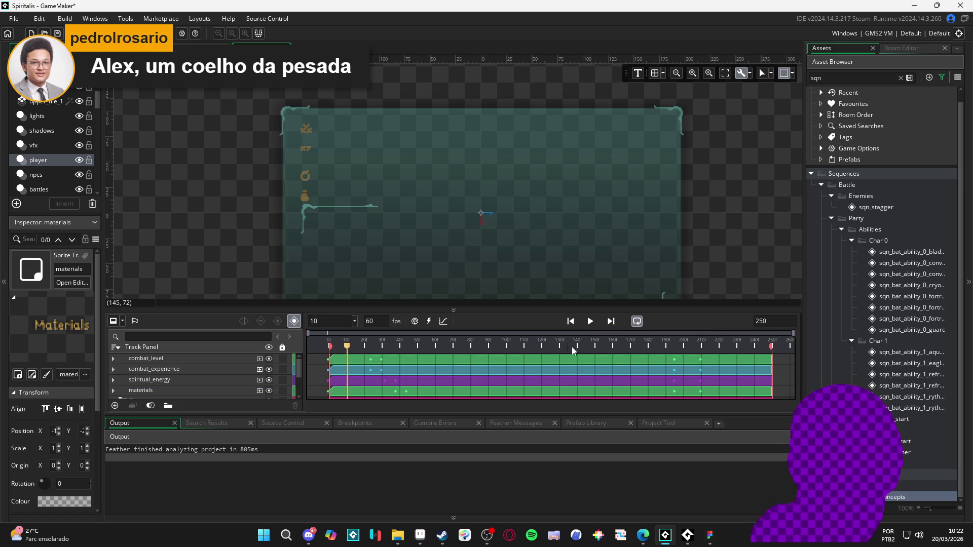
left_click(330, 345)
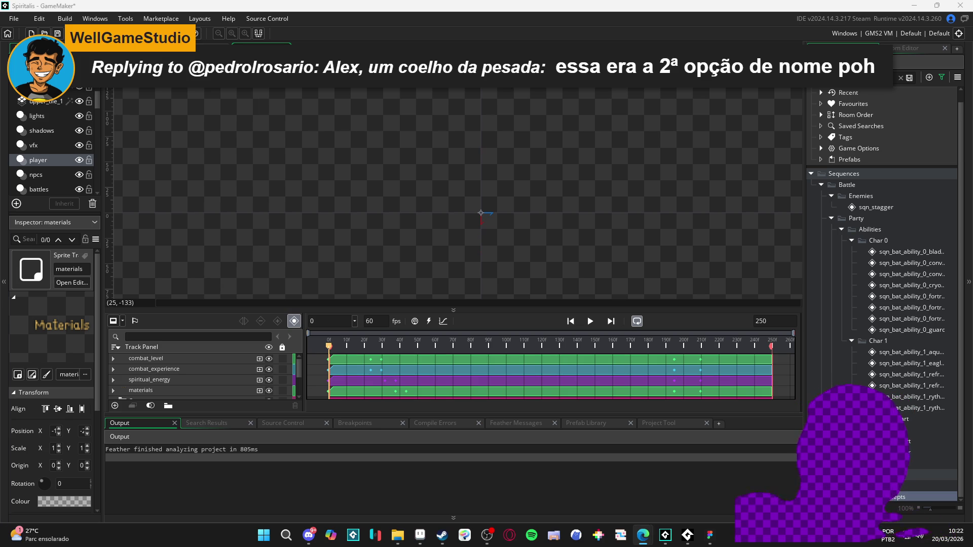
Enlarge the timeline until the Group track row shows, then minimize GameMaker.
left_click_drag(509, 308, 502, 301)
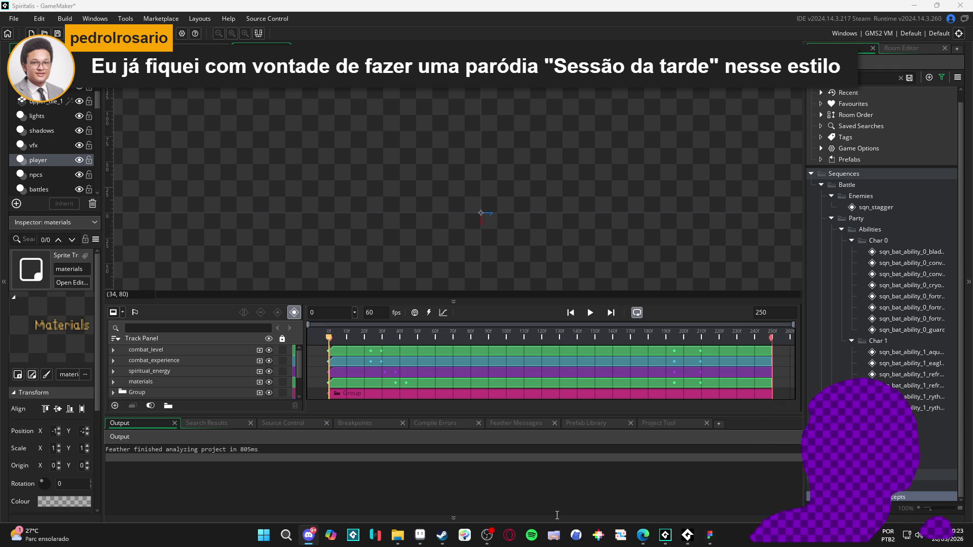
mouse_move(643, 535)
left_click(747, 487)
left_click(665, 535)
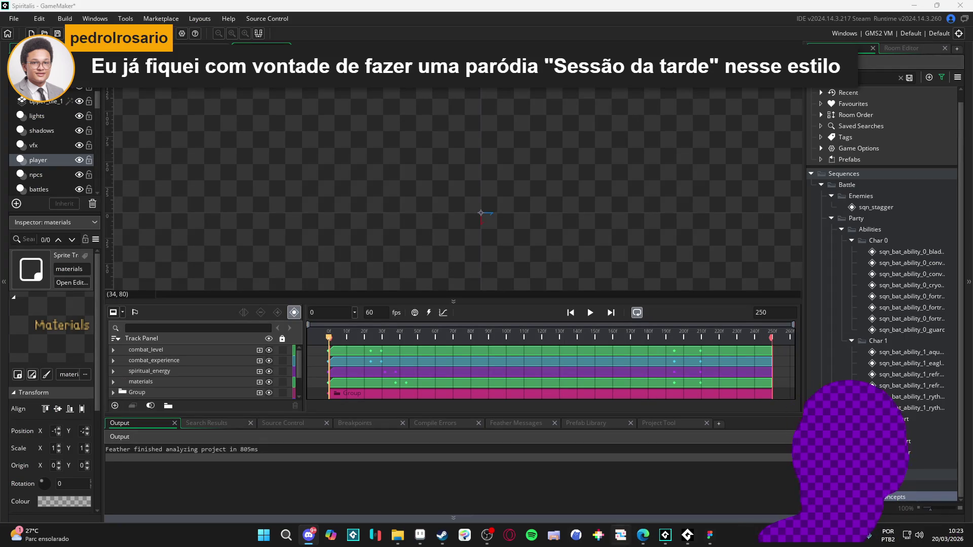
mouse_move(643, 535)
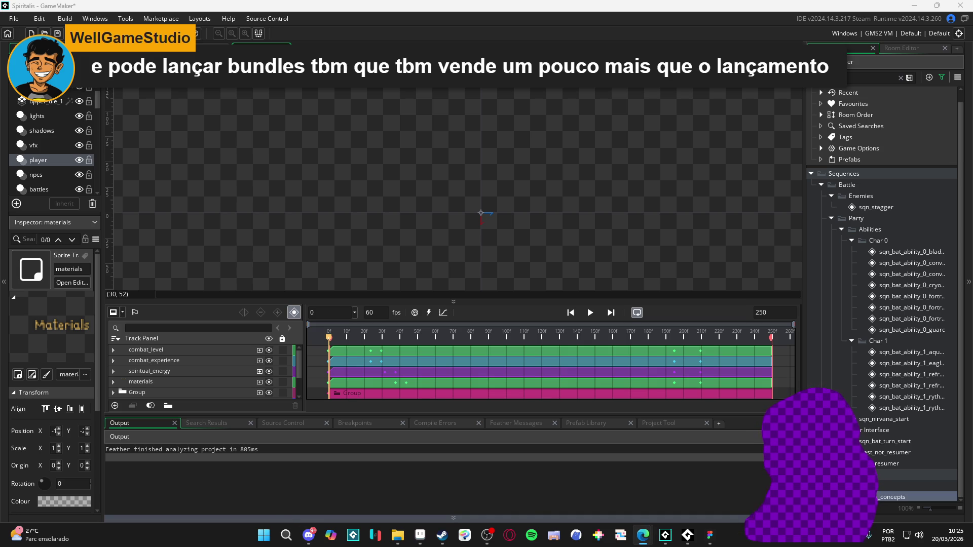
key("alt+Tab")
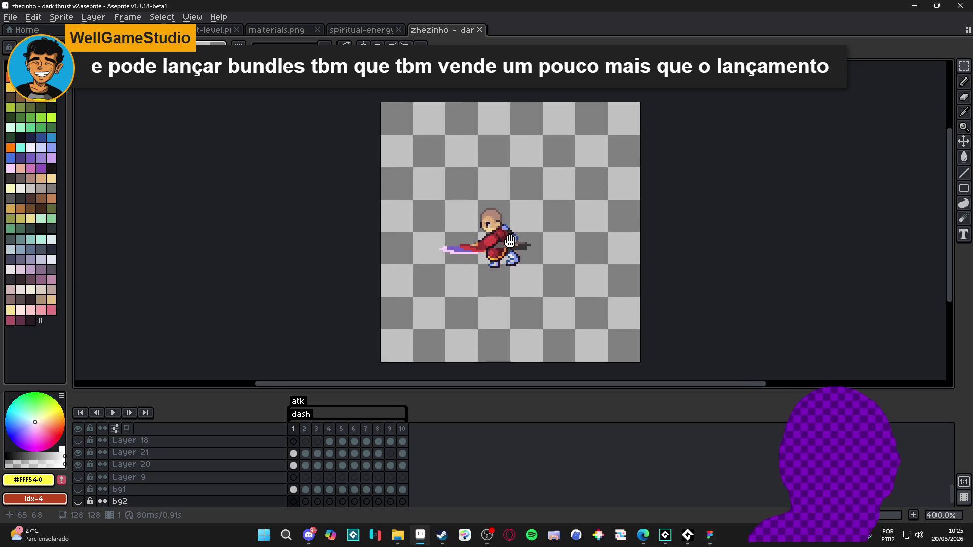
Play and stop the dash sprite animation, then view the spiritual-energy and materials sprites.
left_click(112, 414)
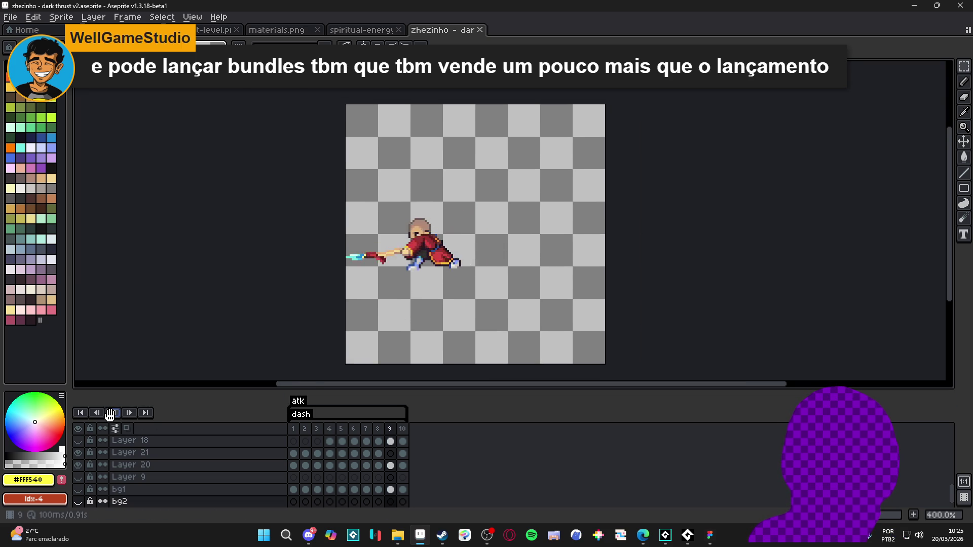
left_click(109, 415)
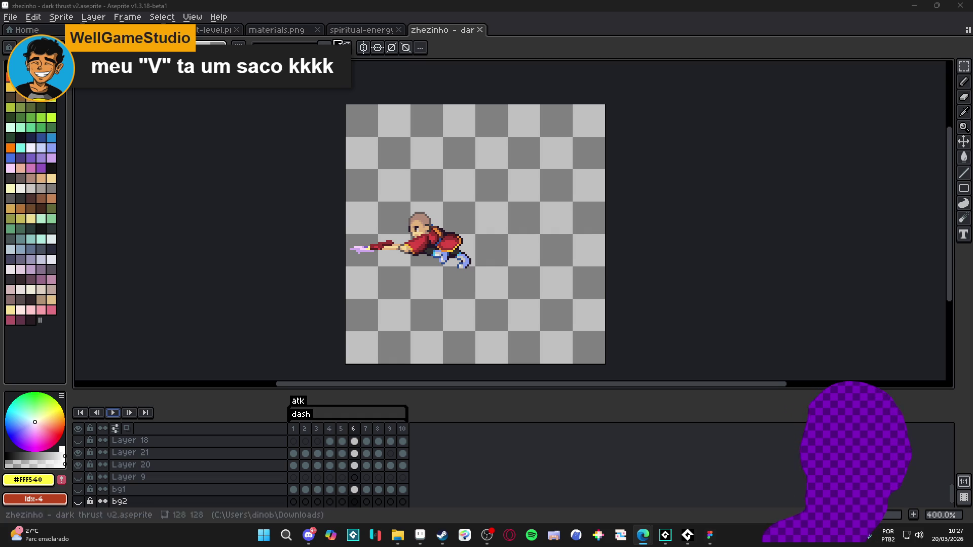
left_click(355, 32)
key("ctrl+shift+Tab")
key("ctrl+shift+Tab")
key("ctrl+shift+Tab")
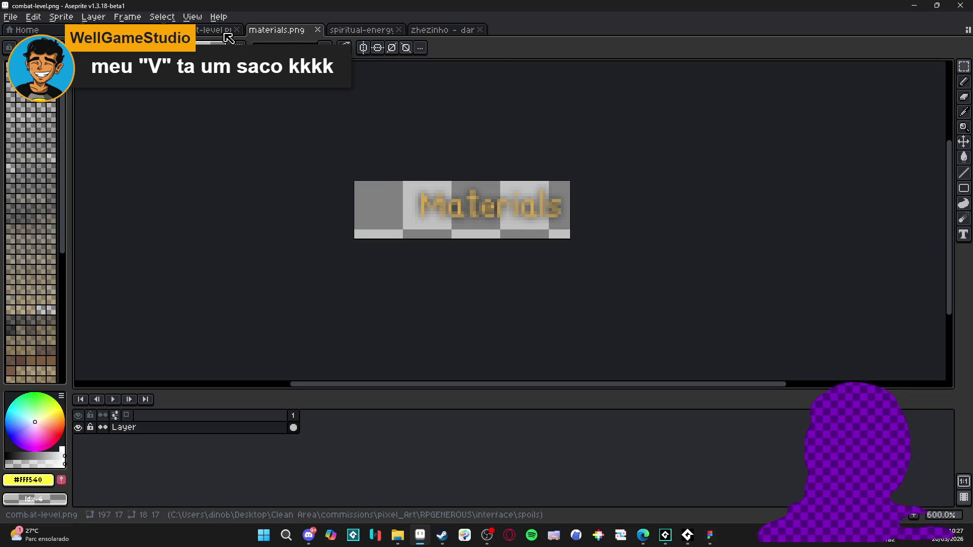
left_click(294, 30)
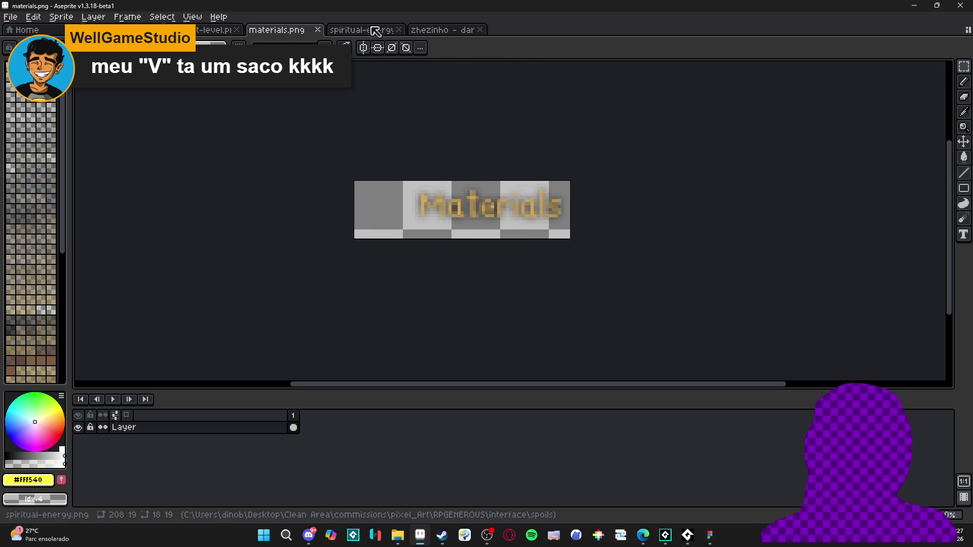
left_click(446, 30)
Cycle the open sprites back to zhezinho - dark thrust, then bring the Spiritalis project forward.
left_click(376, 33)
key("ctrl+shift+Tab")
key("ctrl+Tab")
left_click(440, 31)
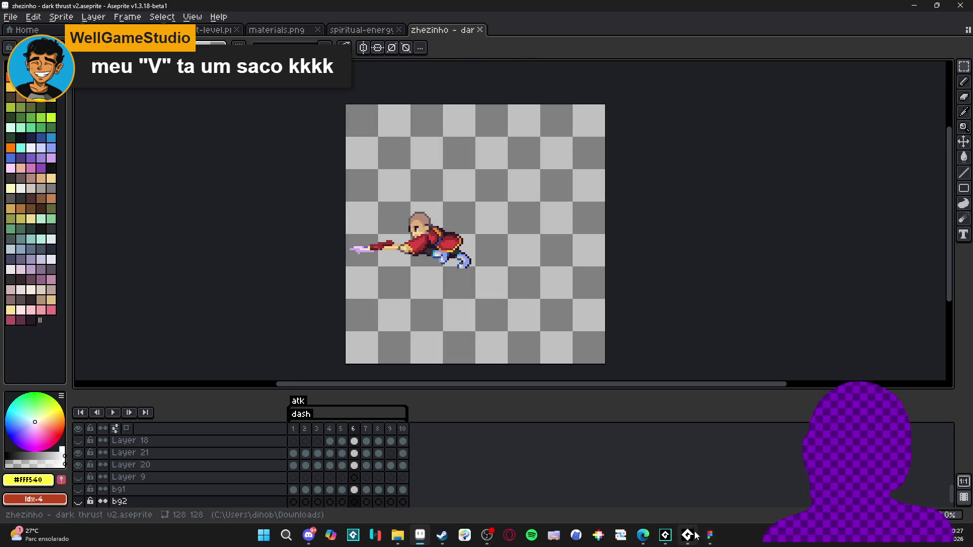
left_click(665, 536)
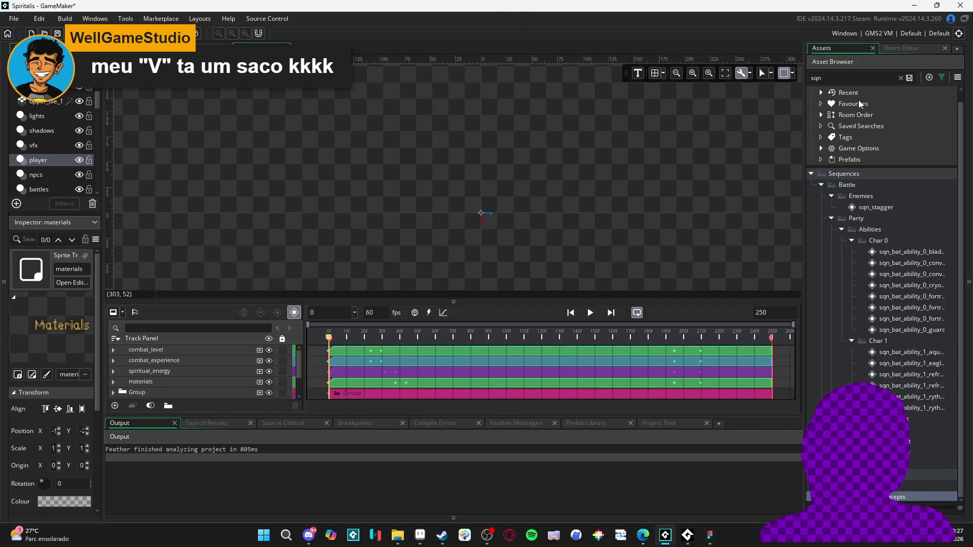
Search assets for 'room' and open biome_0_room_0_main, panning around its red carpet and staircases.
left_click(849, 79)
key("ctrl+a")
key("BackSpace")
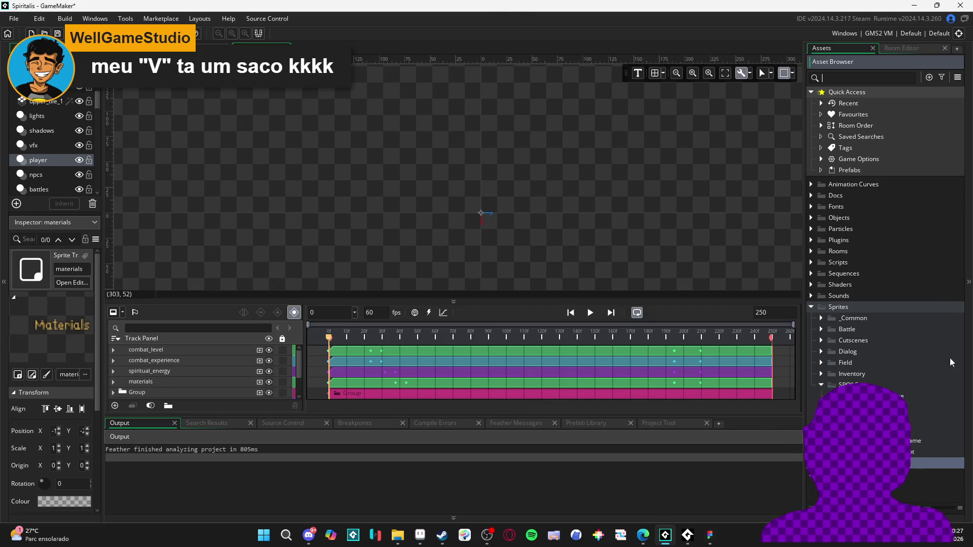
type("room")
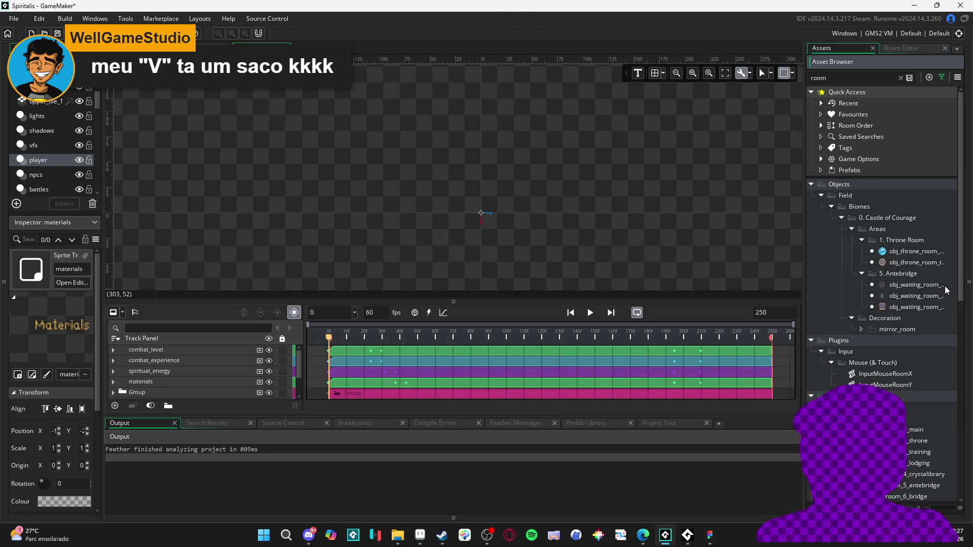
scroll(902, 357, "down", 5)
double_click(898, 204)
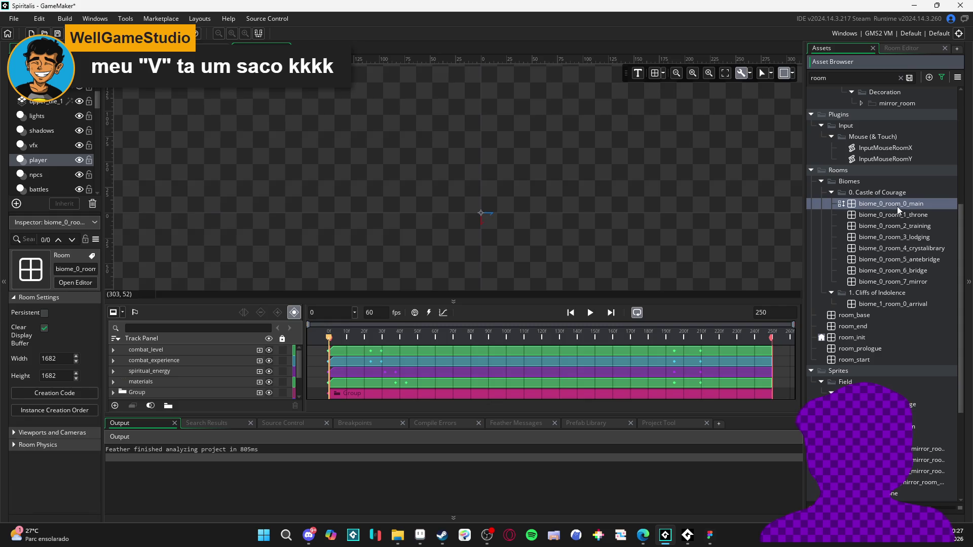
scroll(608, 111, "up", 5)
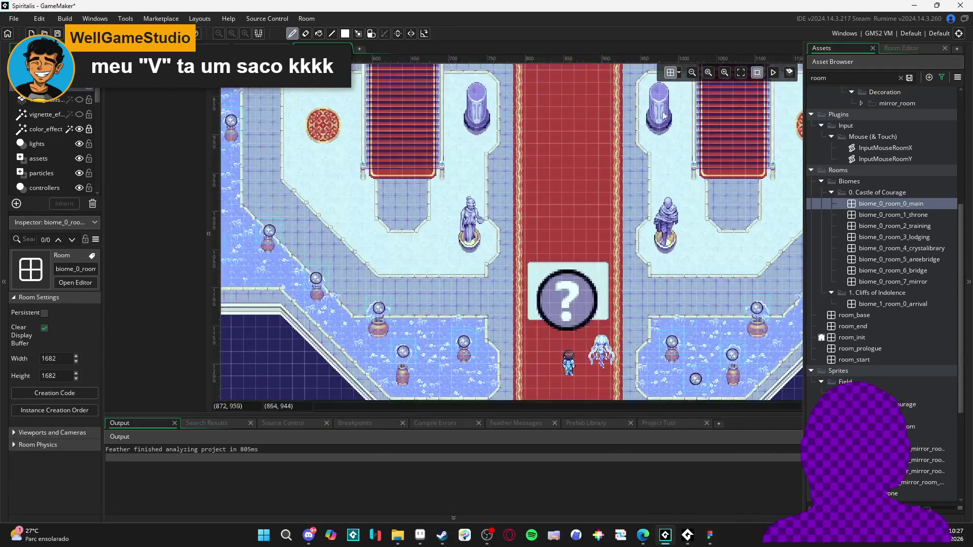
scroll(608, 110, "up", 3)
mouse_move(419, 66)
left_mouse_down()
mouse_move(484, 147)
mouse_move(511, 246)
mouse_move(492, 259)
left_mouse_up()
mouse_move(403, 197)
left_mouse_down()
mouse_move(497, 256)
mouse_move(477, 277)
left_mouse_up()
left_click_drag(621, 277, 455, 280)
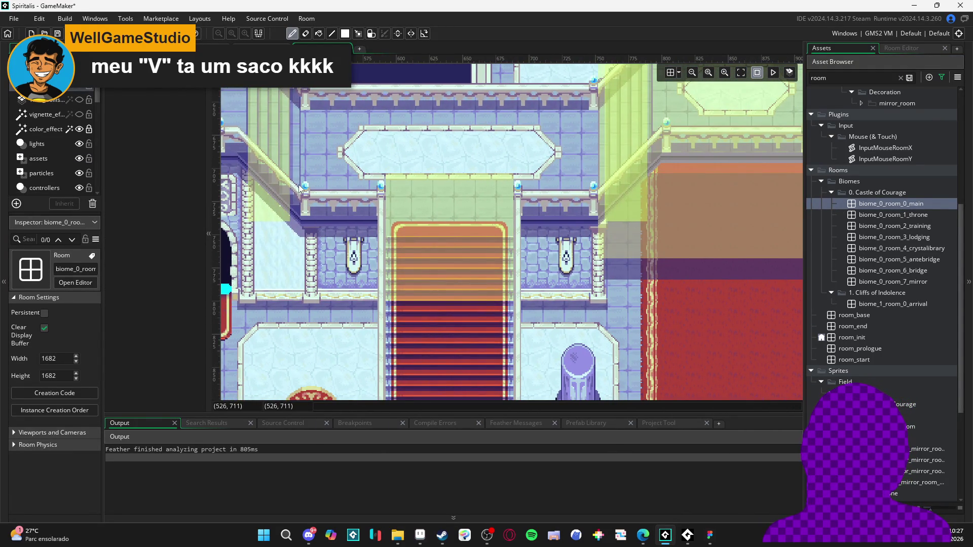
left_click_drag(614, 228, 537, 135)
Open the biome_0_room_1_throne room and centre its red carpet in view.
left_click(928, 217)
double_click(929, 219)
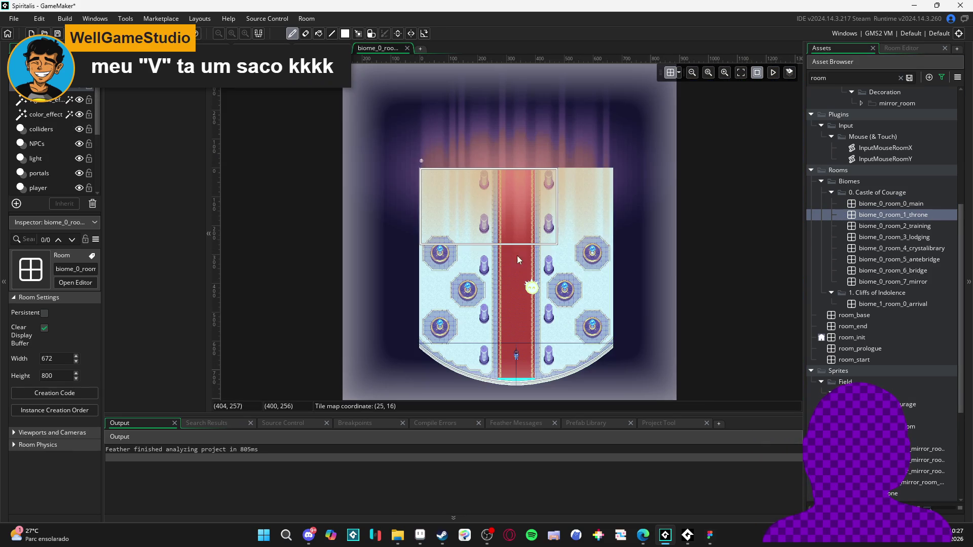
scroll(530, 285, "up", 5)
scroll(471, 130, "down", 2)
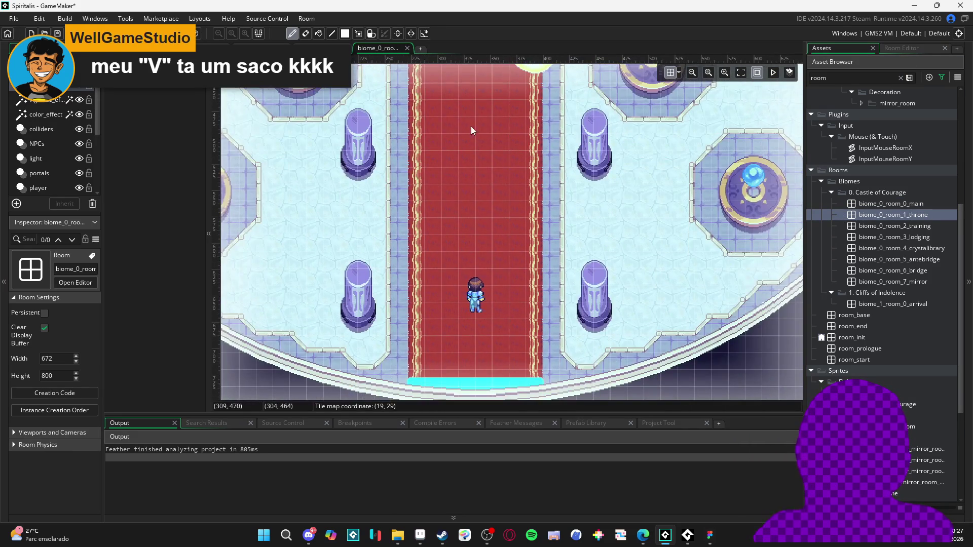
scroll(597, 163, "up", 3)
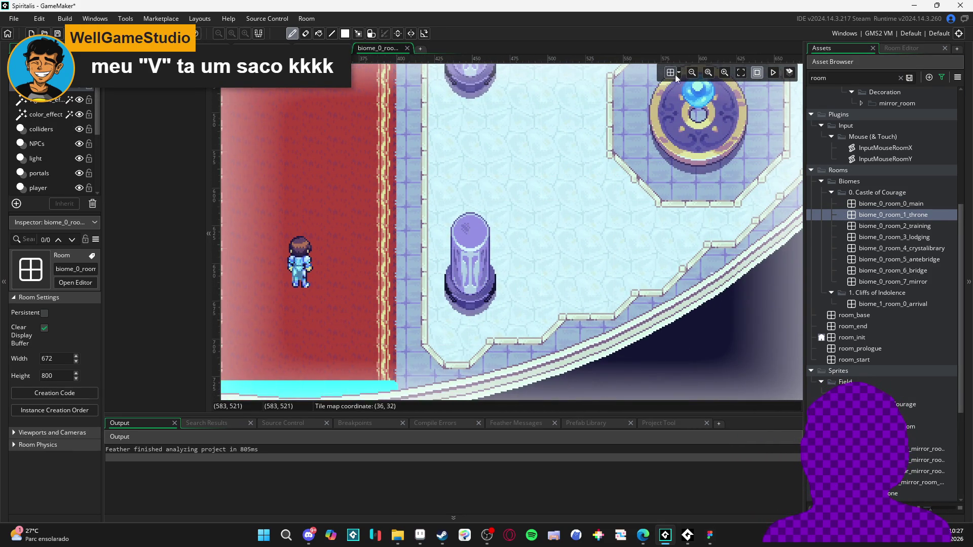
scroll(659, 152, "down", 2)
left_click_drag(325, 238, 522, 197)
scroll(522, 197, "up", 2)
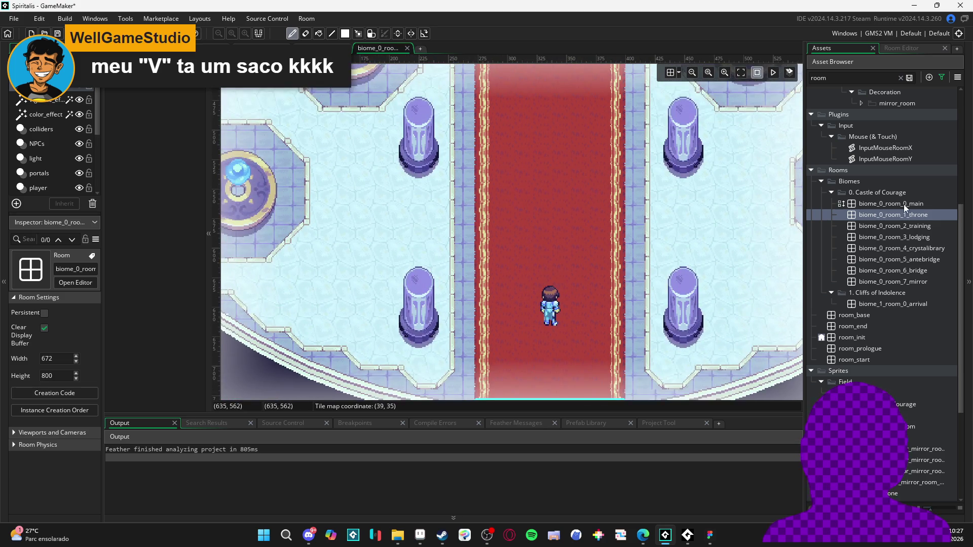
Open the biome_0_room_2_training room and scroll around its layout.
double_click(917, 229)
scroll(513, 272, "up", 3)
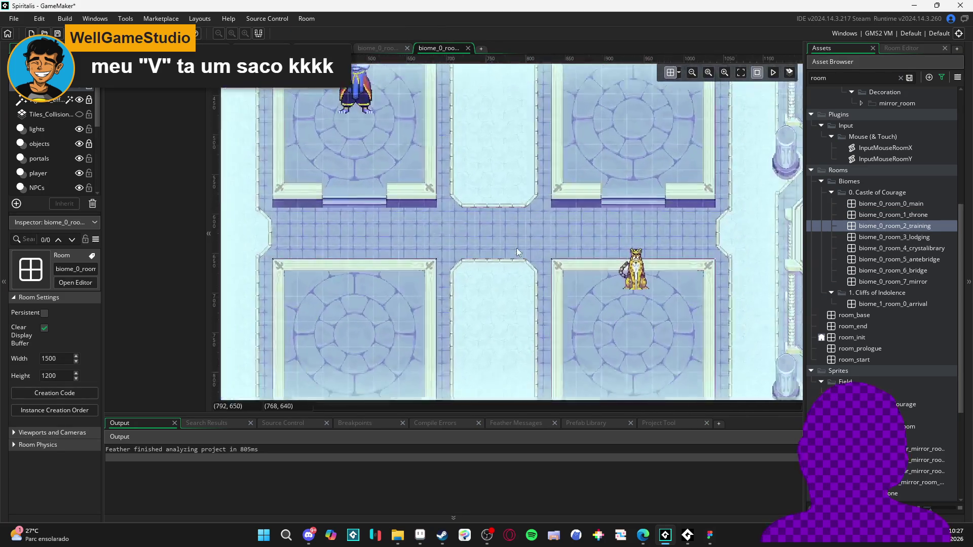
scroll(513, 272, "up", 5)
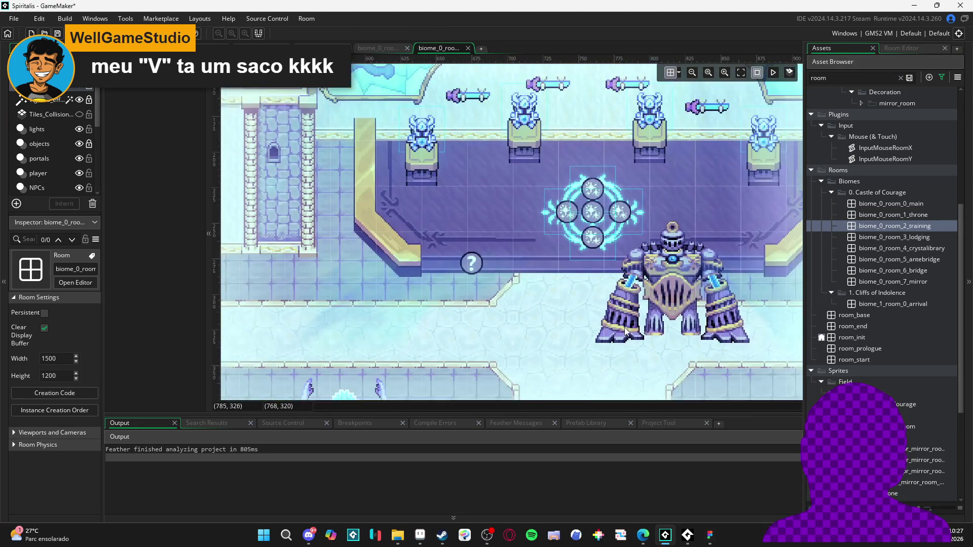
scroll(432, 189, "down", 1)
scroll(446, 182, "down", 3)
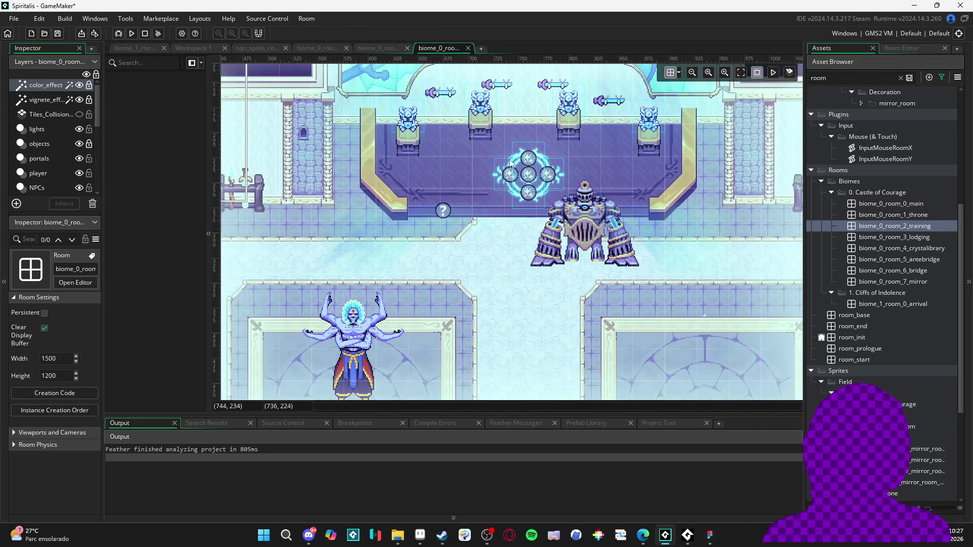
scroll(493, 265, "up", 5)
scroll(493, 265, "down", 10)
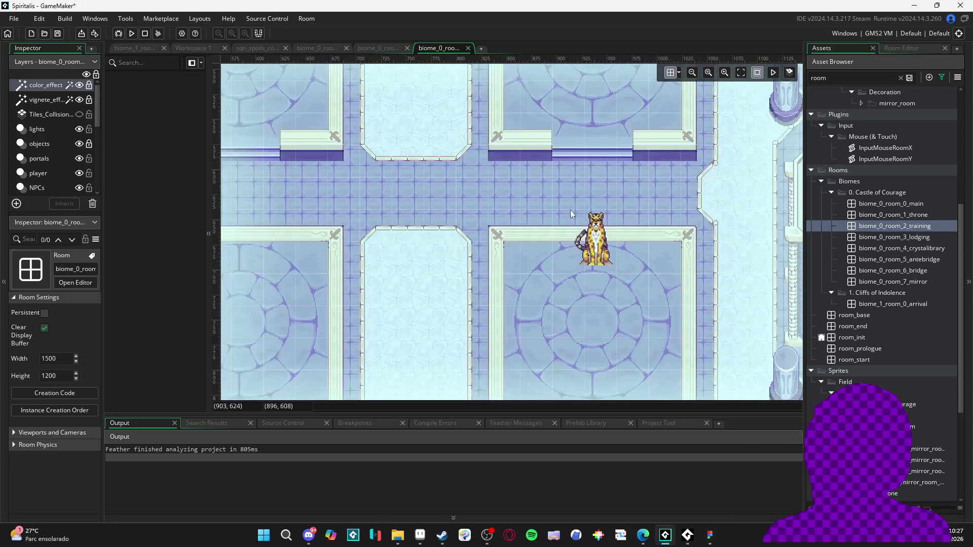
scroll(632, 114, "down", 3)
scroll(649, 167, "left", 5)
scroll(659, 203, "up", 3)
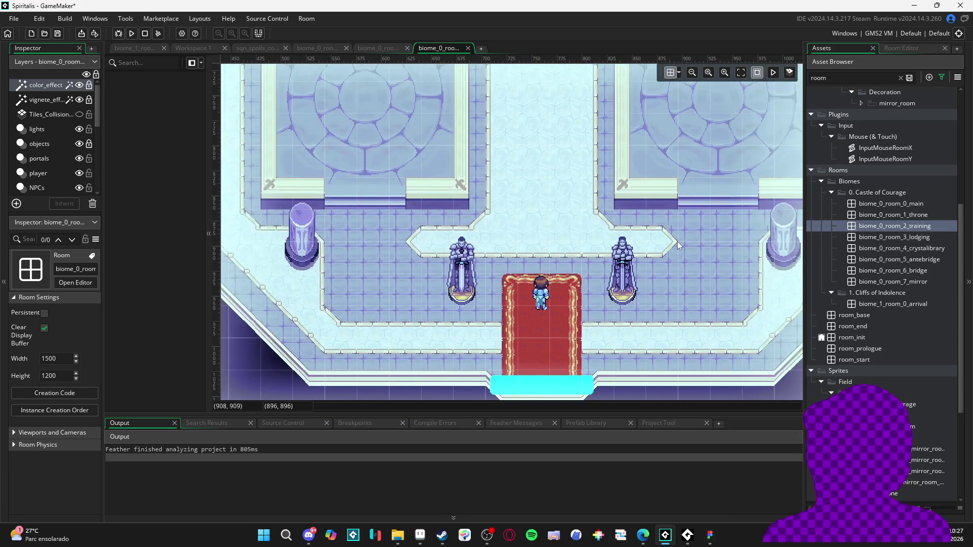
scroll(670, 226, "up", 2)
scroll(717, 257, "down", 5)
scroll(501, 346, "up", 1)
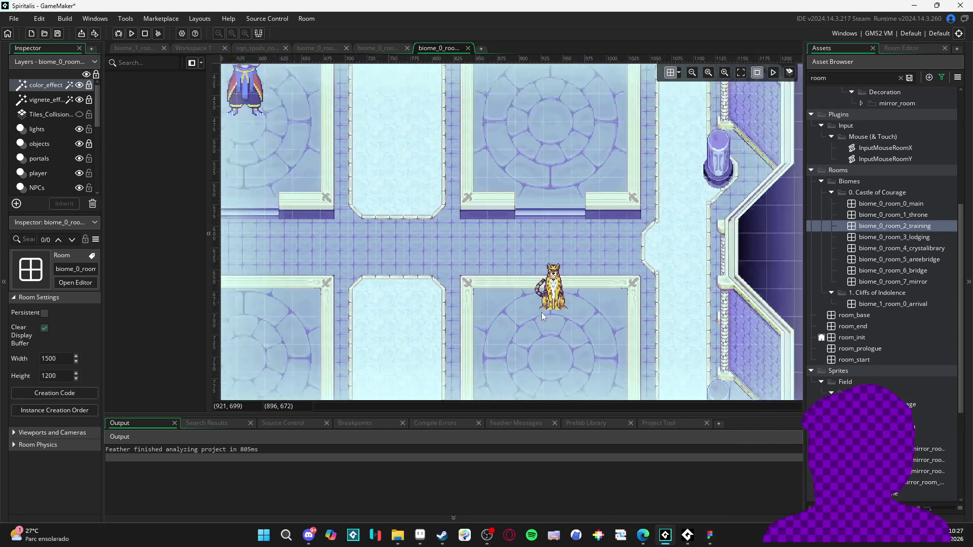
scroll(541, 312, "down", 2)
Open biome_0_room_4_crystalibrary, then run the game with F5 and inspect the first compile error.
double_click(883, 247)
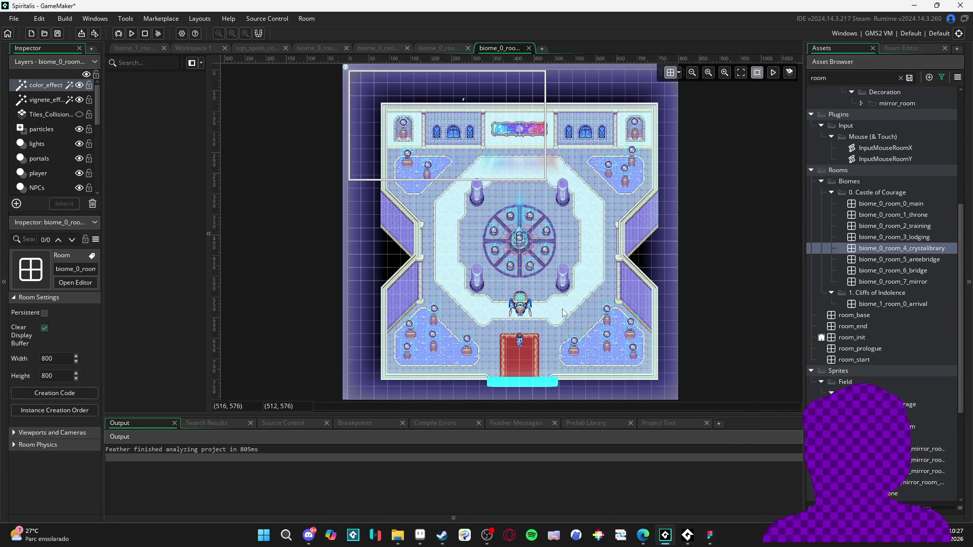
scroll(527, 254, "up", 3)
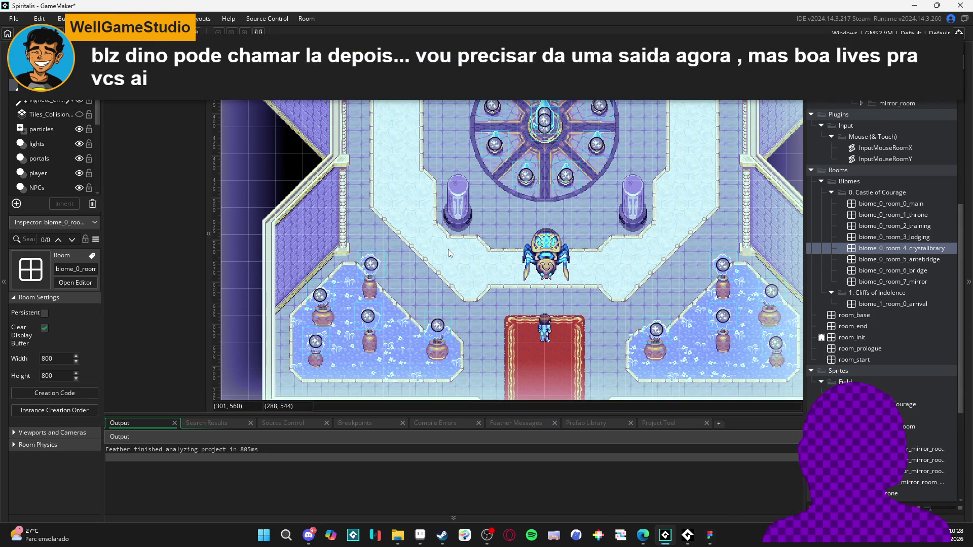
scroll(507, 248, "down", 2)
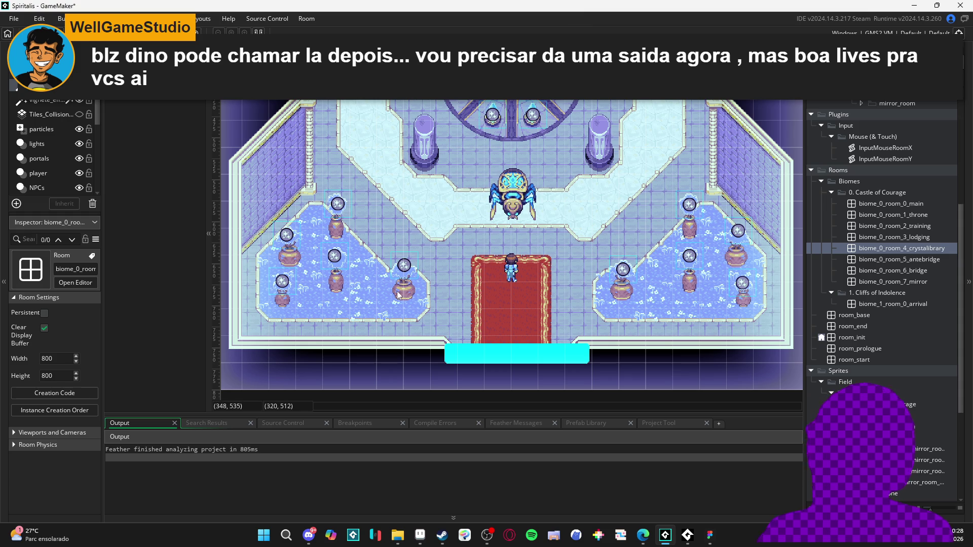
key("F5")
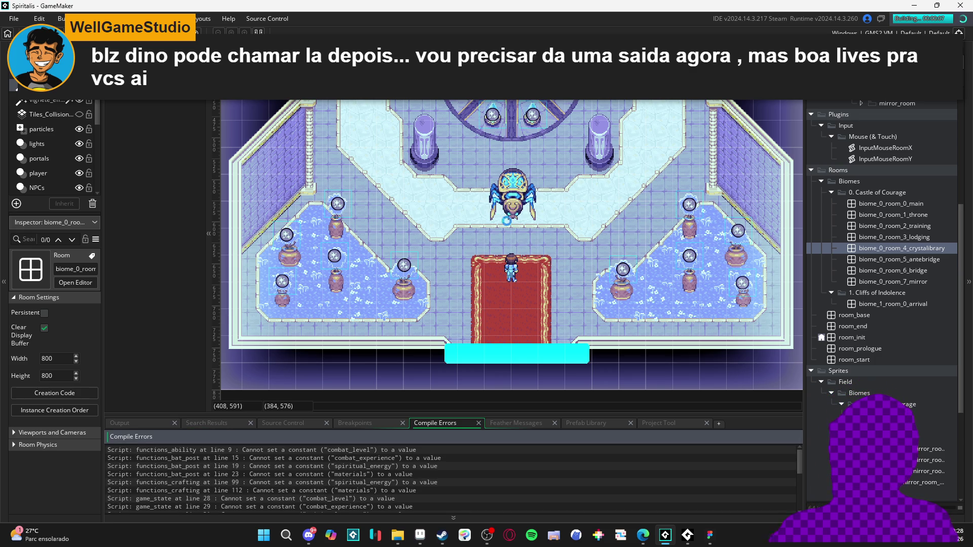
left_click(347, 452)
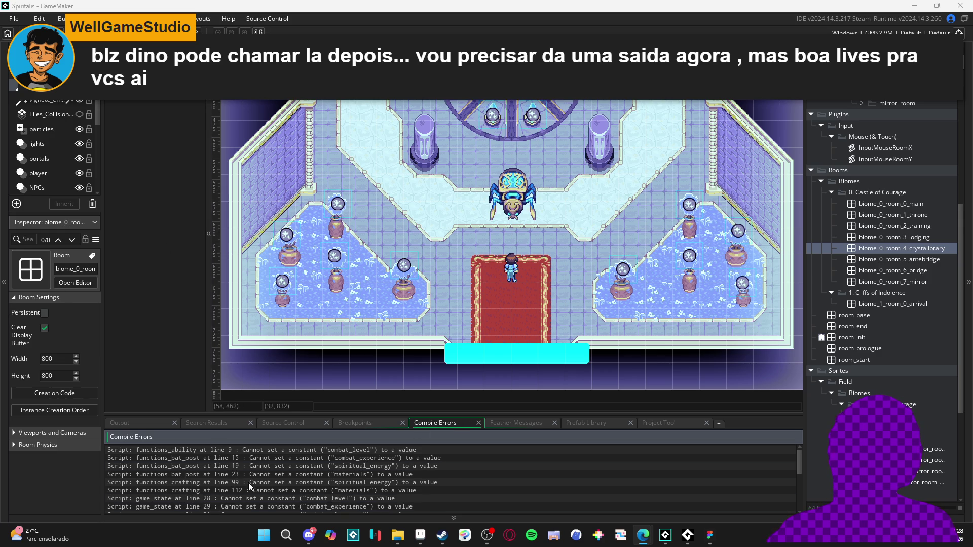
left_click(277, 492)
double_click(277, 466)
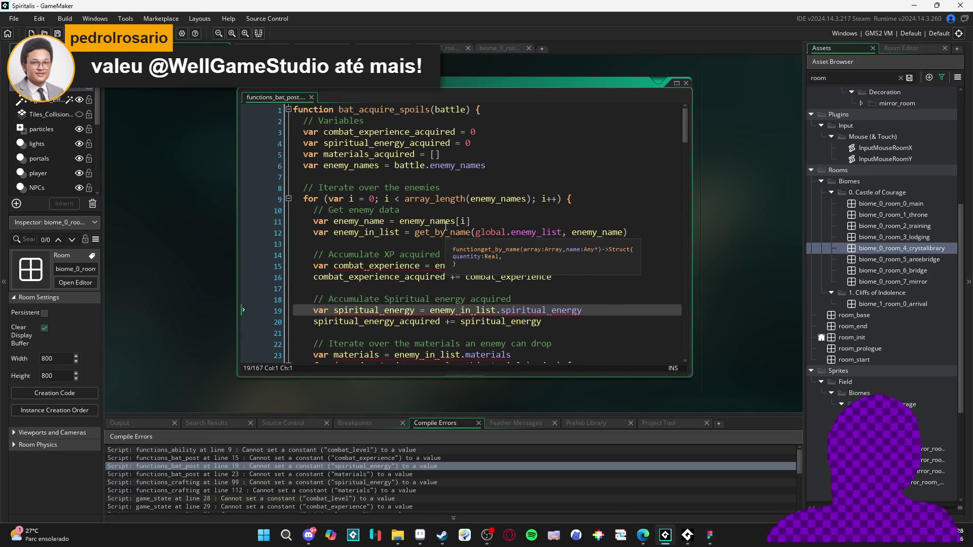
Jump to the functions_bat_post line 23 error and inspect the code around lines 14–17.
left_click(578, 278)
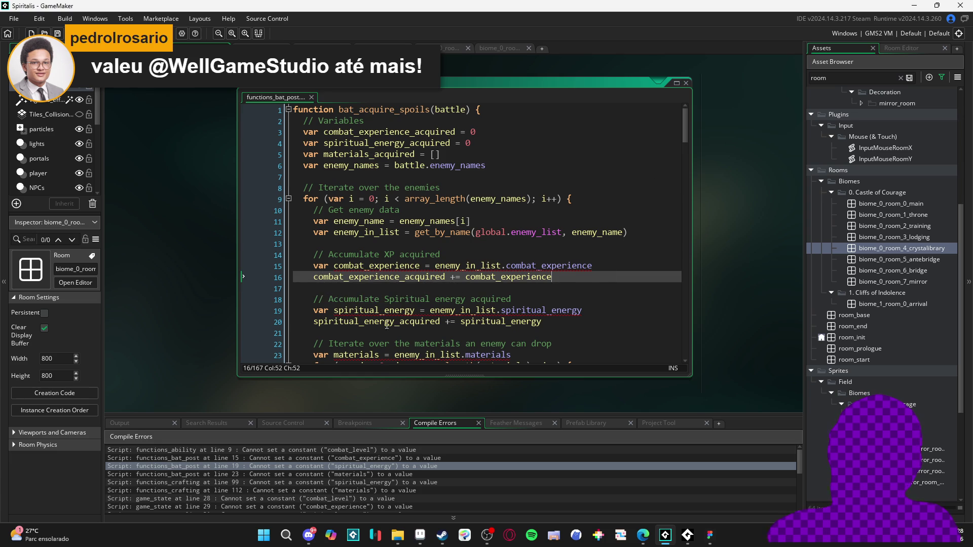
left_click(184, 476)
left_click(471, 288)
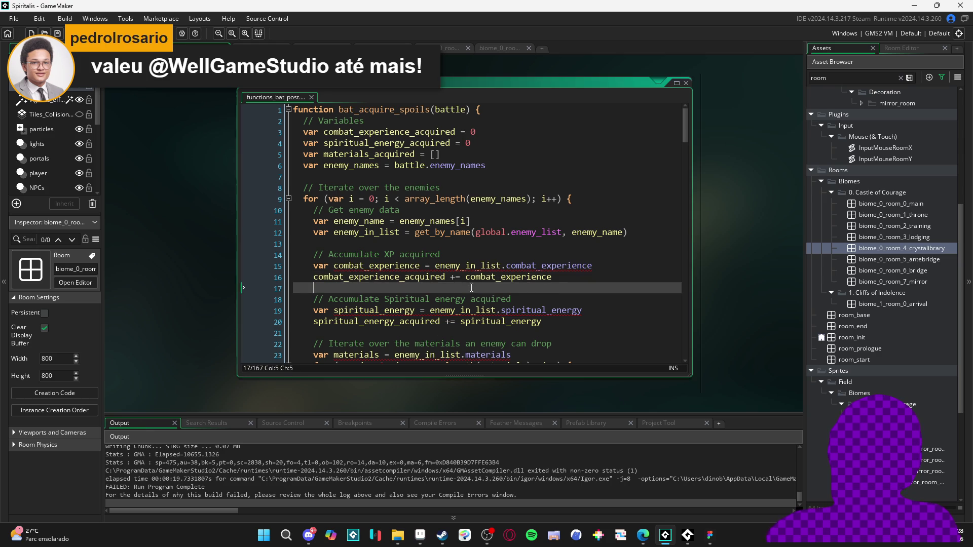
left_click(462, 255)
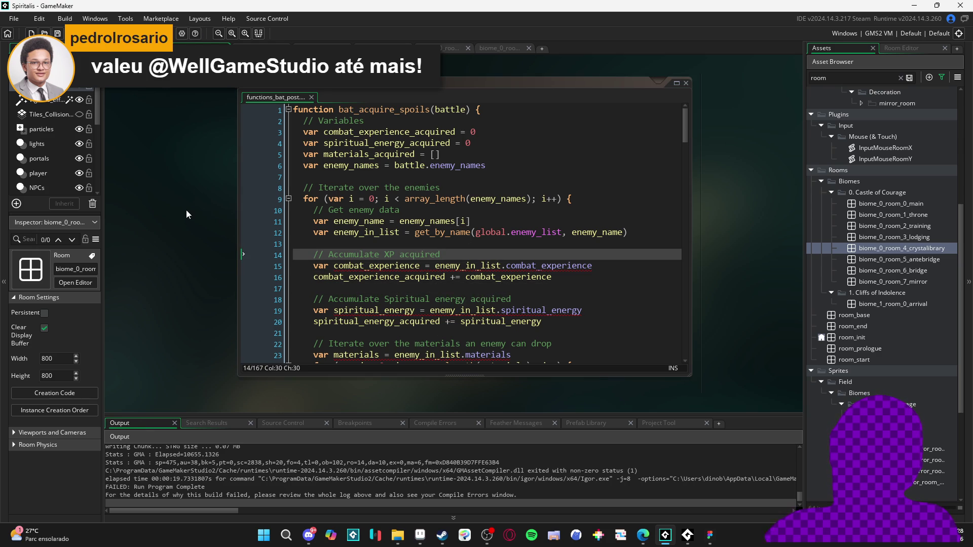
Select combat_experience on line 15 and search the whole project for it.
mouse_move(370, 269)
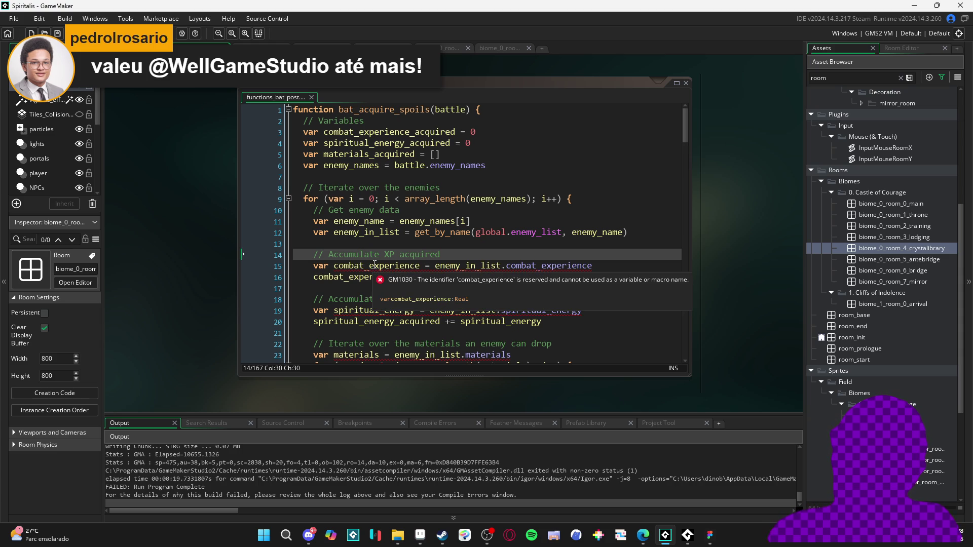
double_click(375, 264)
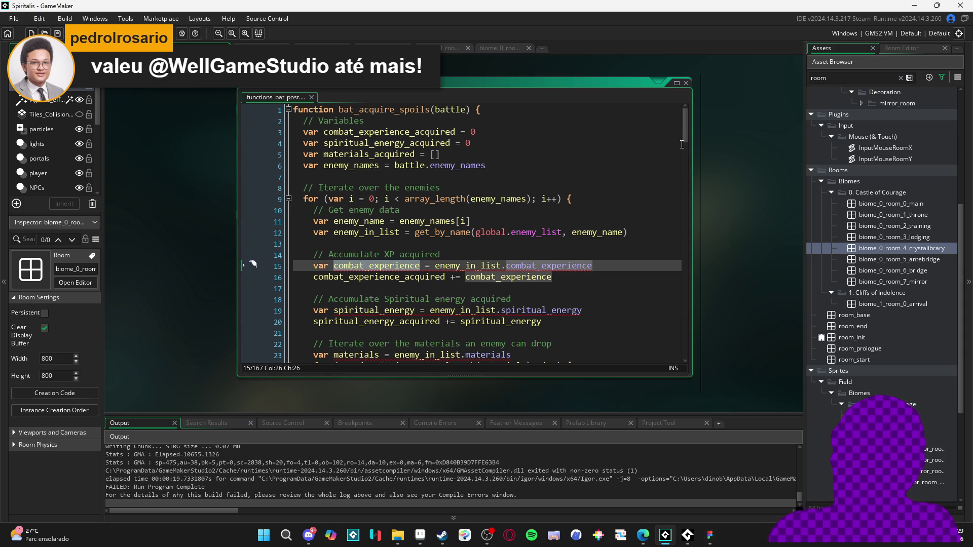
scroll(452, 209, "down", 2)
scroll(453, 210, "up", 2)
key("ctrl+shift+f")
List all combat_experience matches, scroll through them, then close Search & Replace and the bat_post editor.
left_click(262, 136)
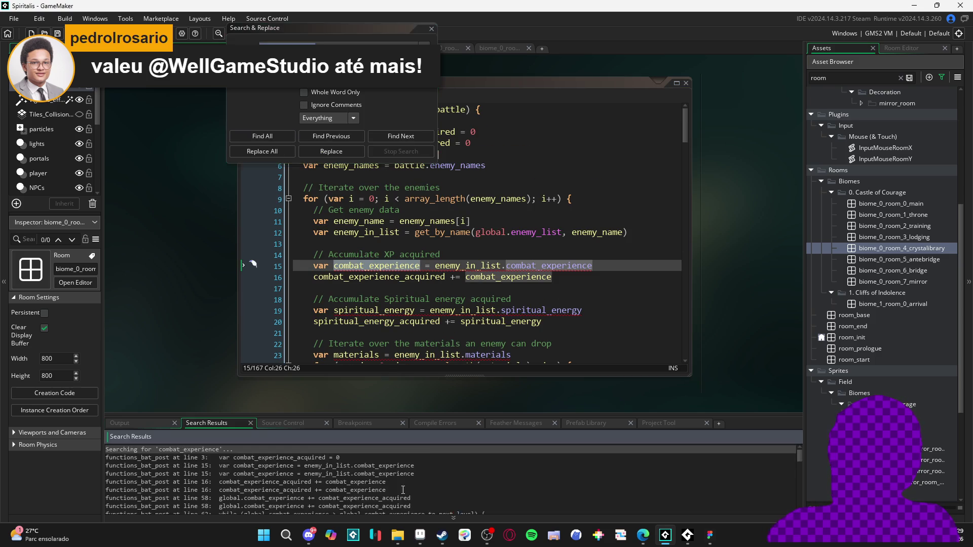
scroll(325, 484, "down", 2)
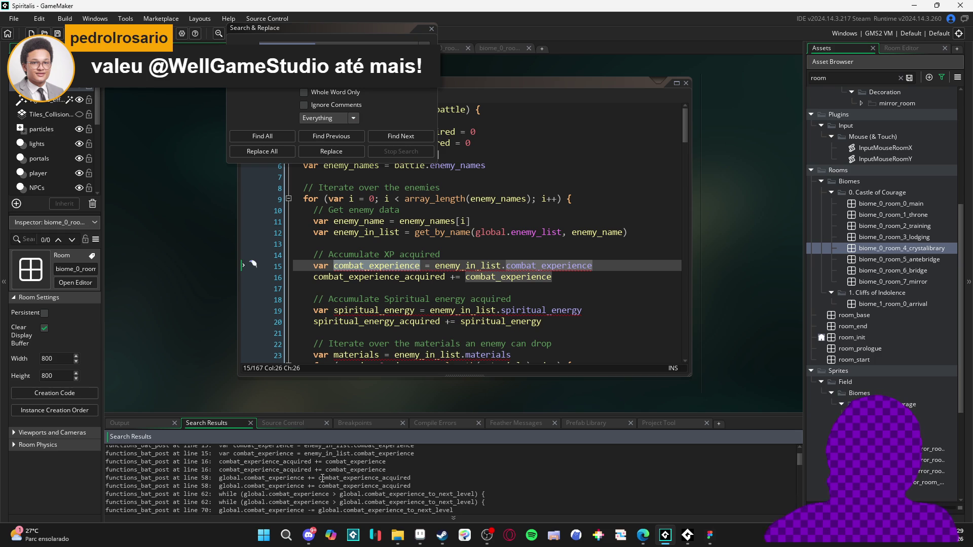
scroll(324, 479, "down", 1)
scroll(323, 483, "down", 1)
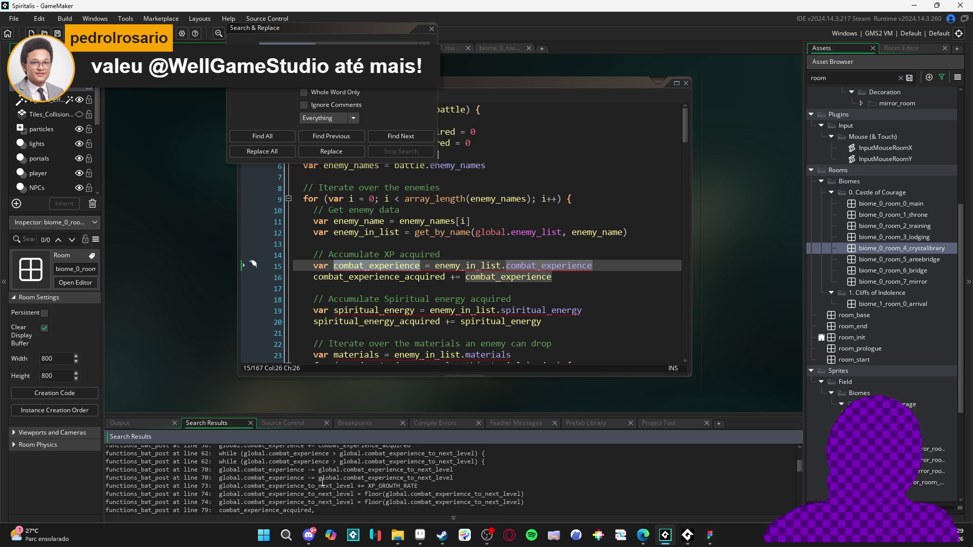
scroll(323, 482, "down", 1)
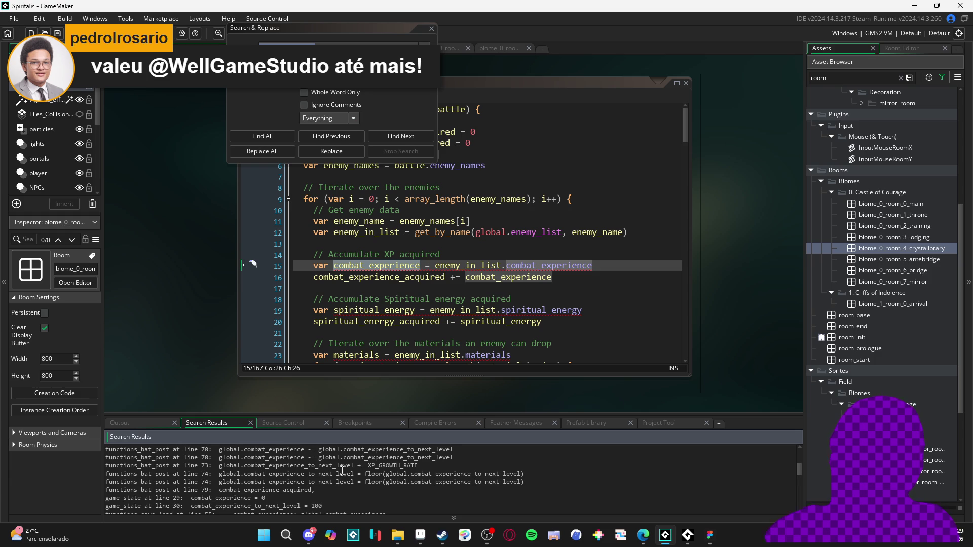
scroll(342, 471, "up", 1)
scroll(319, 477, "up", 1)
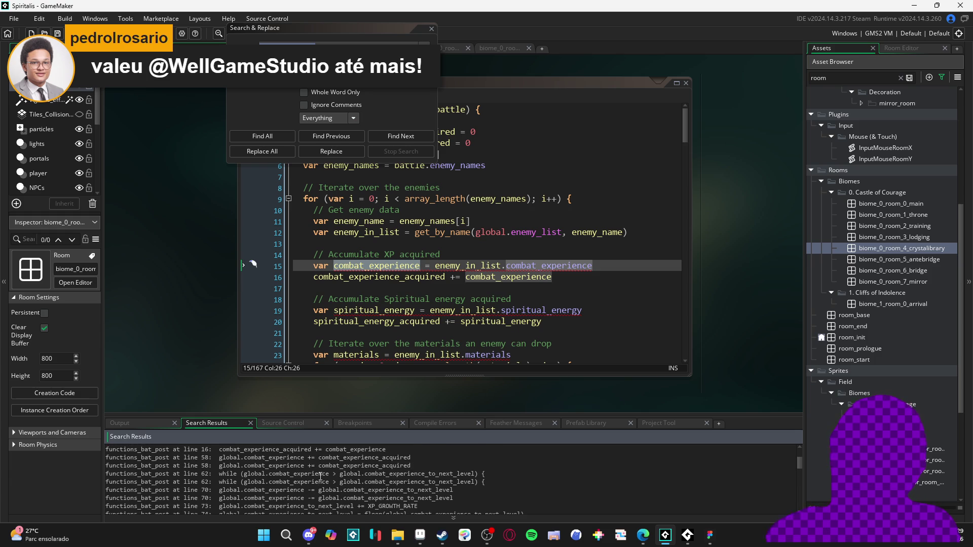
scroll(349, 487, "up", 1)
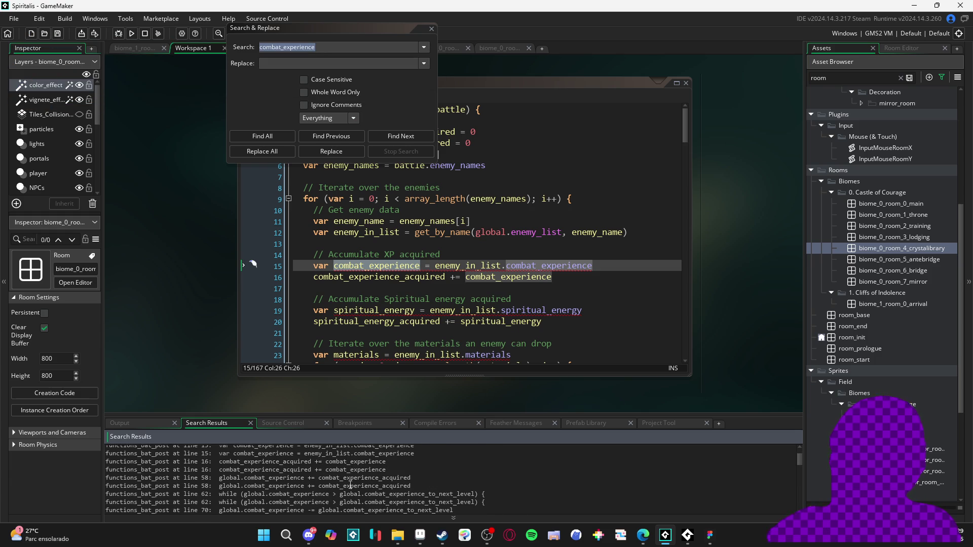
scroll(358, 484, "up", 1)
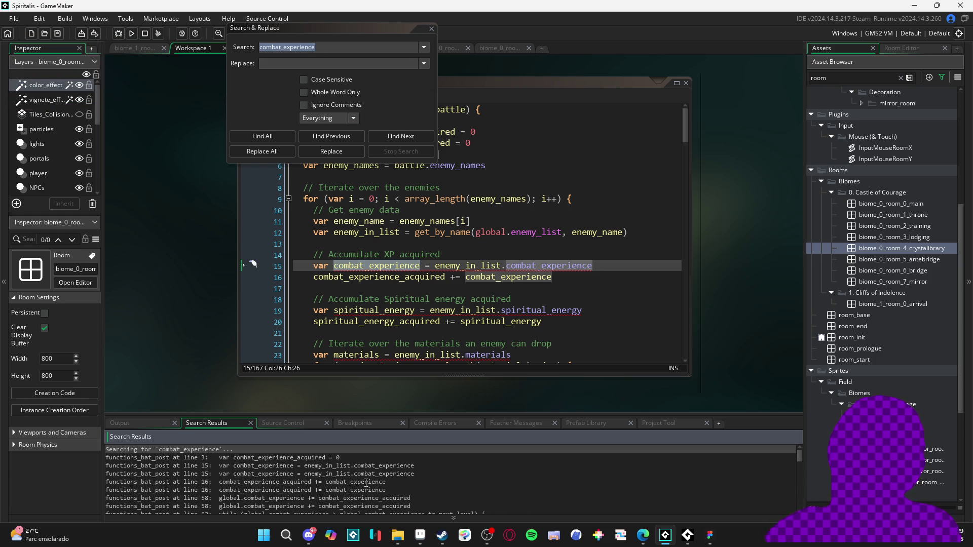
left_click(431, 28)
left_click(573, 232)
left_click(686, 83)
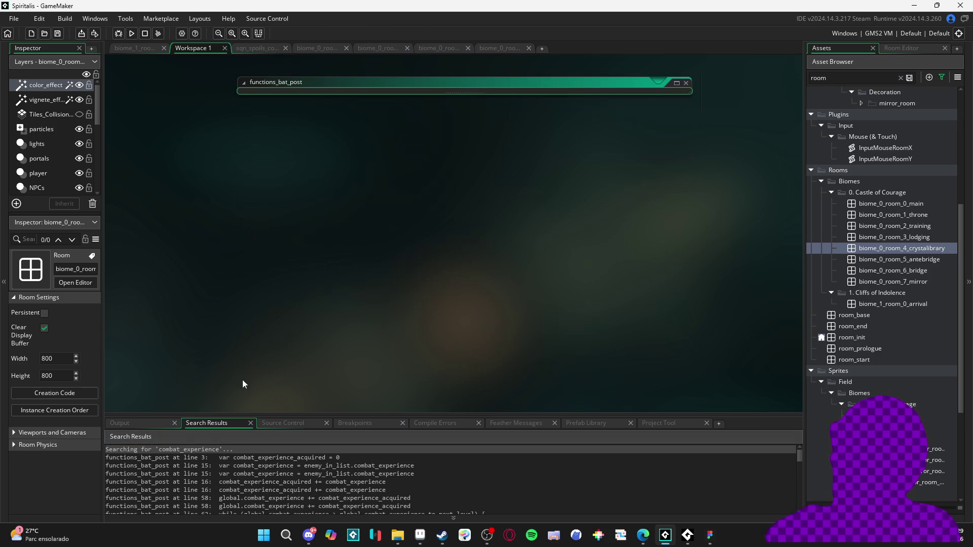
Rebuild with F5 and open functions_ability at its first compile error.
key("F5")
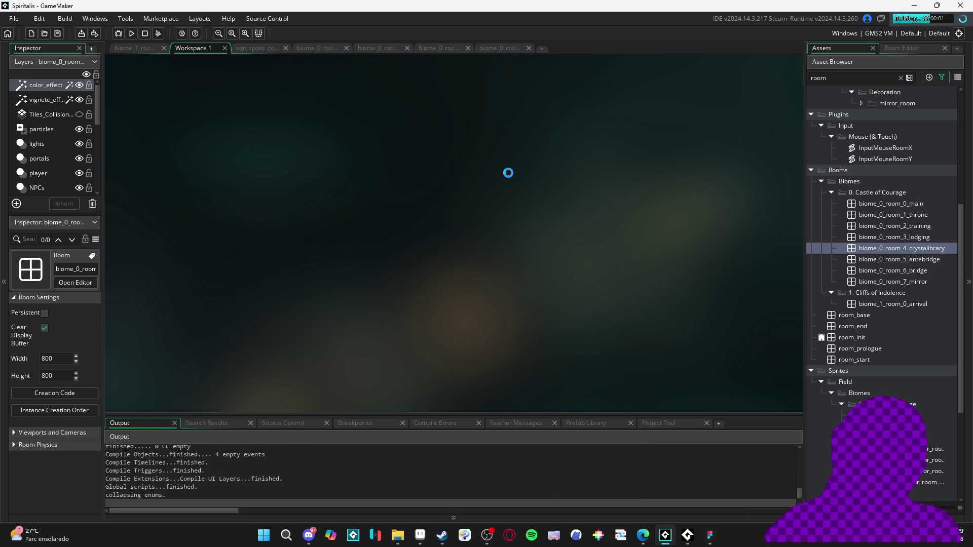
double_click(441, 450)
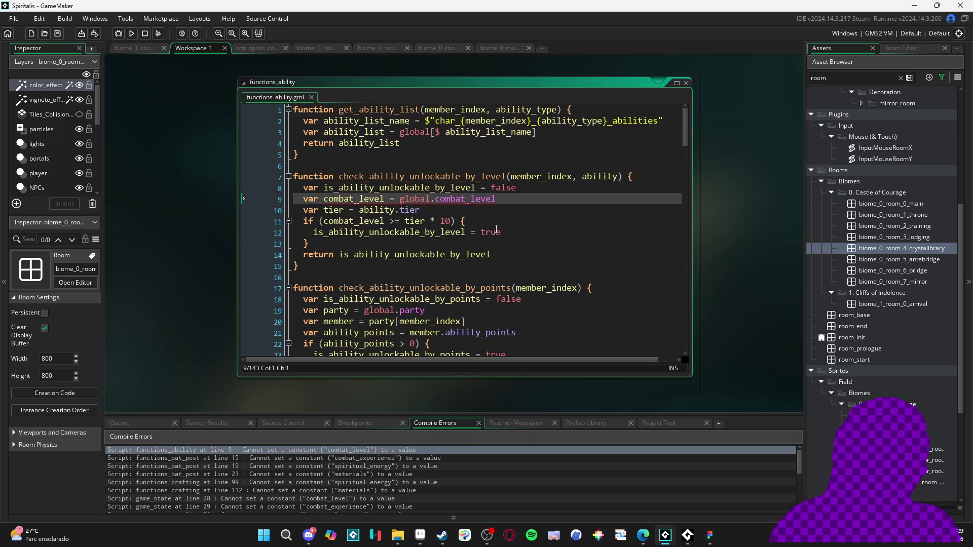
mouse_move(471, 199)
Clean the previous build files, then build the game again.
left_click(159, 35)
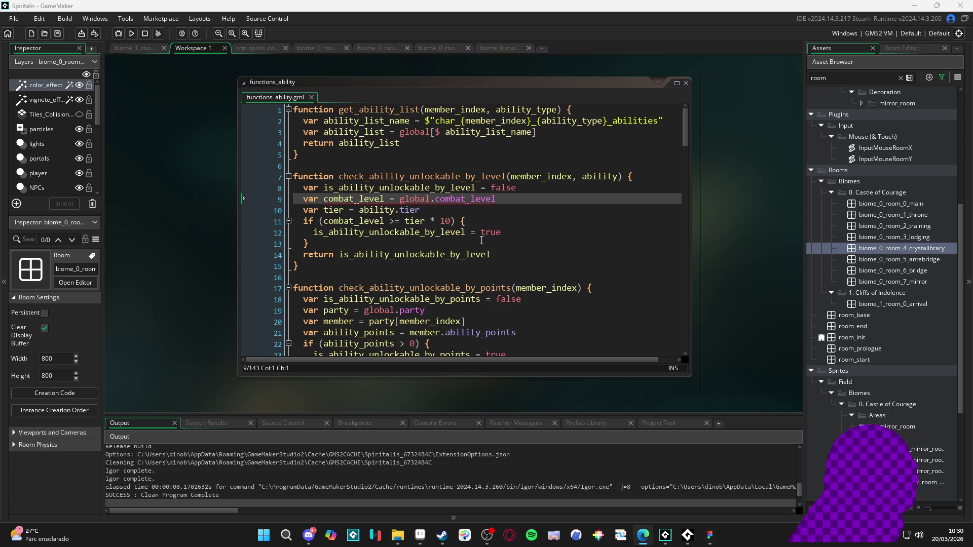
scroll(482, 241, "down", 2)
scroll(481, 241, "up", 2)
left_click(481, 234)
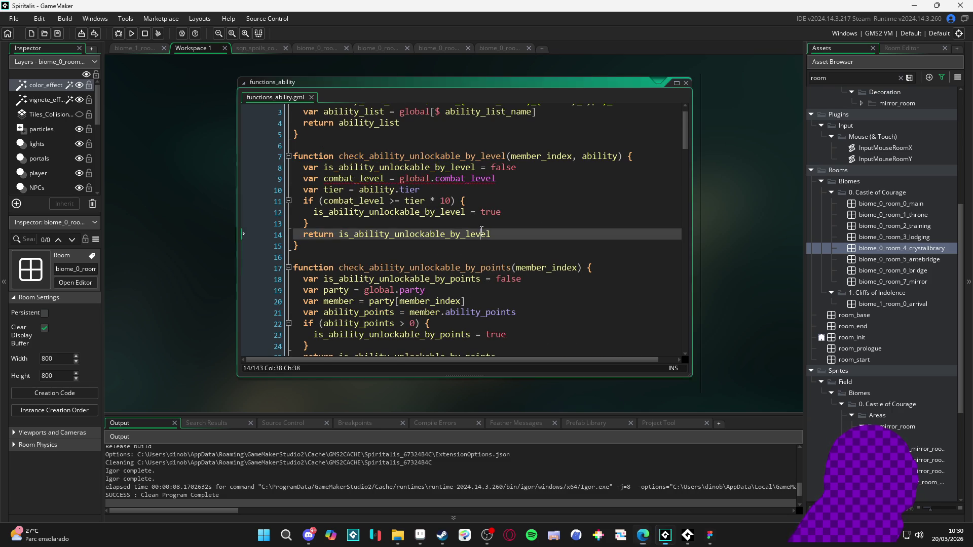
left_click(131, 33)
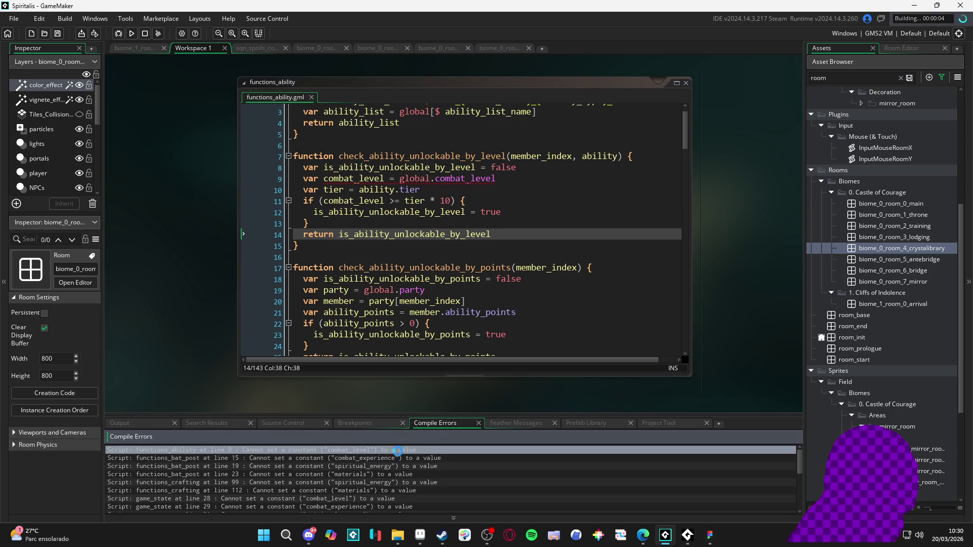
Step through the bat_post errors at lines 15, 19 and 23, then select combat_level on game_state line 28.
double_click(401, 450)
double_click(406, 458)
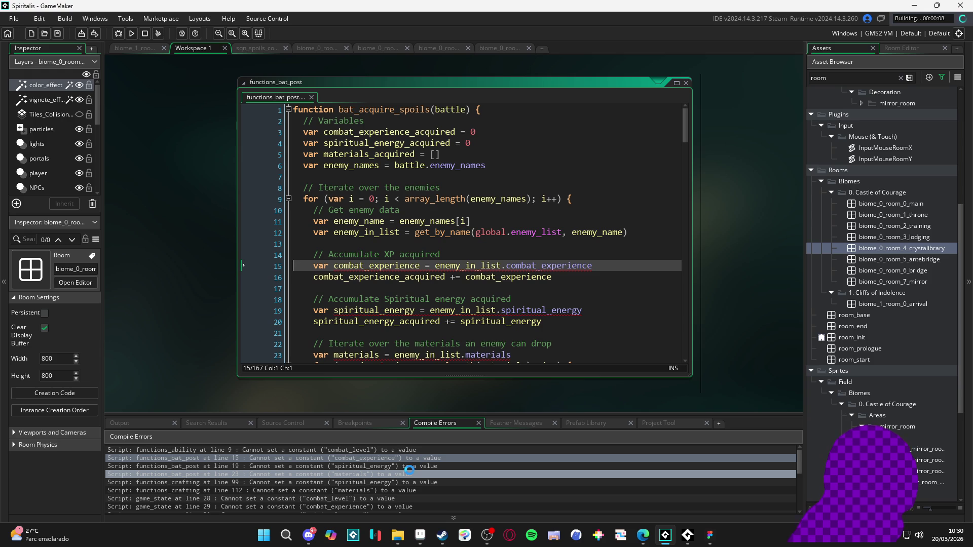
double_click(411, 466)
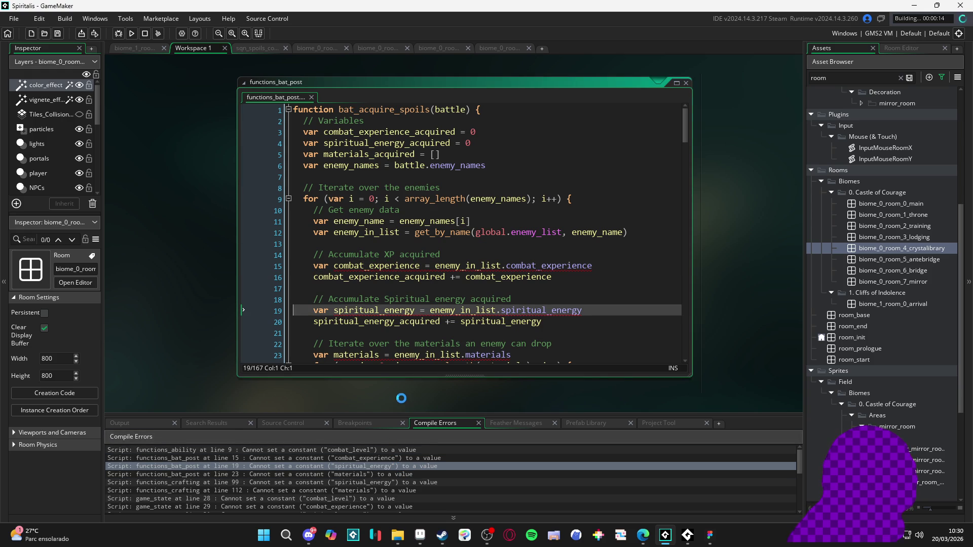
double_click(400, 474)
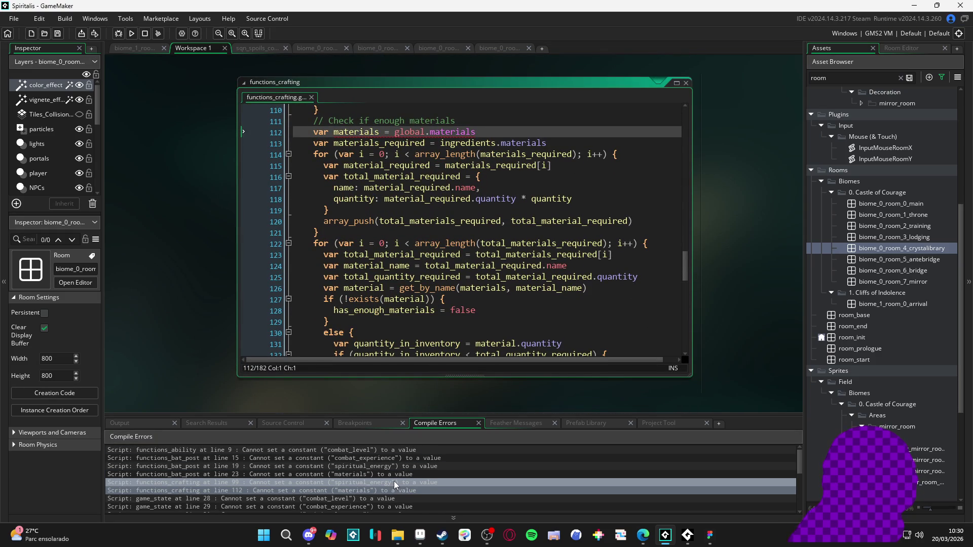
left_click(371, 497)
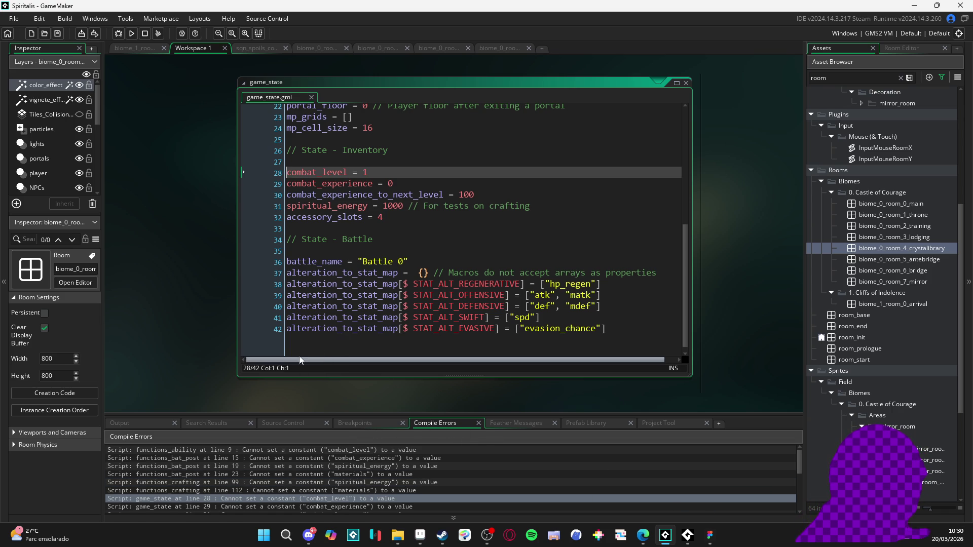
double_click(316, 173)
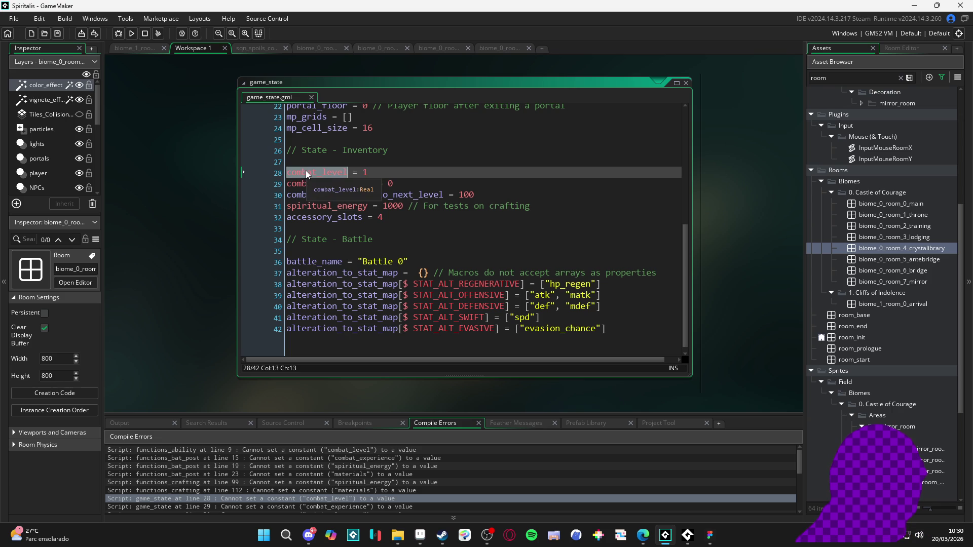
Open the combat_level sprite and drag the splitter to widen the Asset Browser.
middle_click(306, 173)
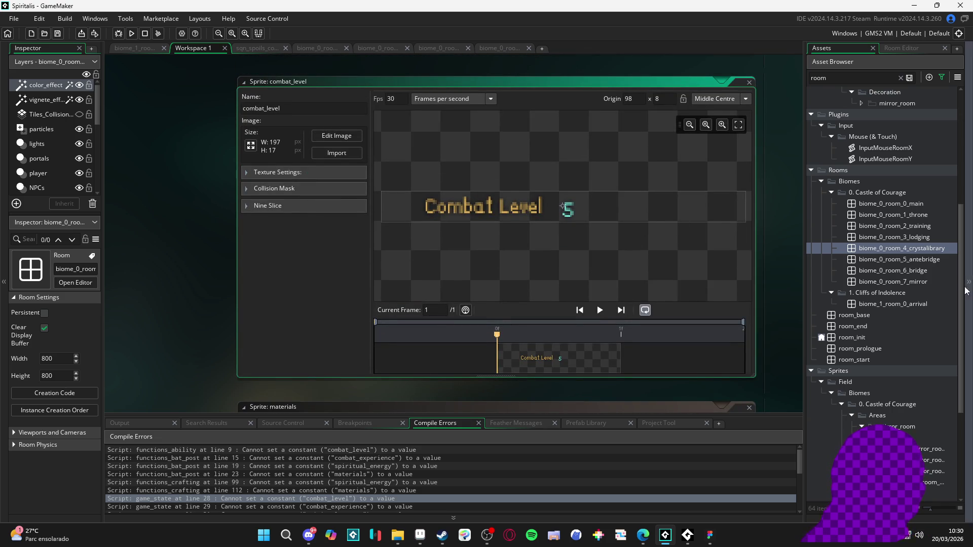
scroll(926, 323, "down", 5)
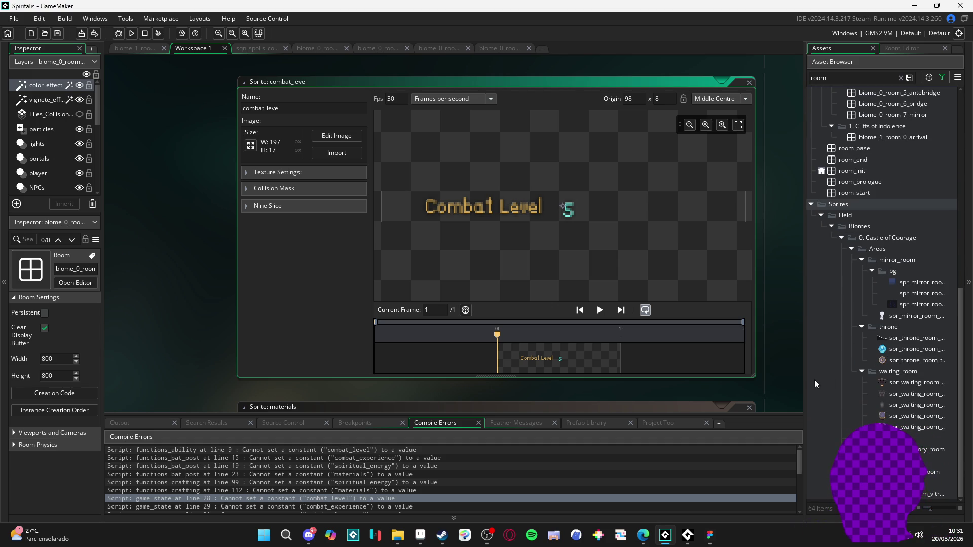
left_click_drag(805, 384, 535, 375)
Clear the room filter from the asset list.
scroll(682, 356, "up", 7)
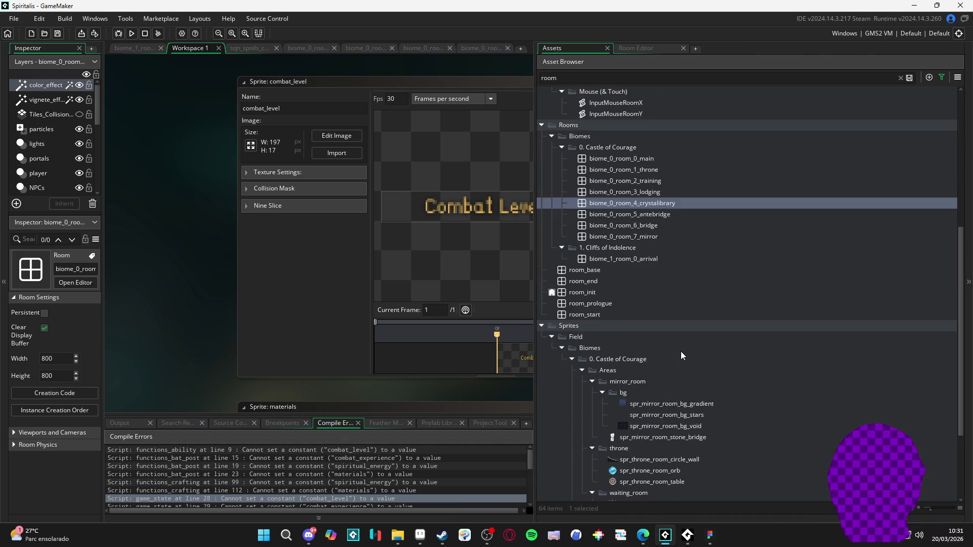
scroll(692, 343, "down", 6)
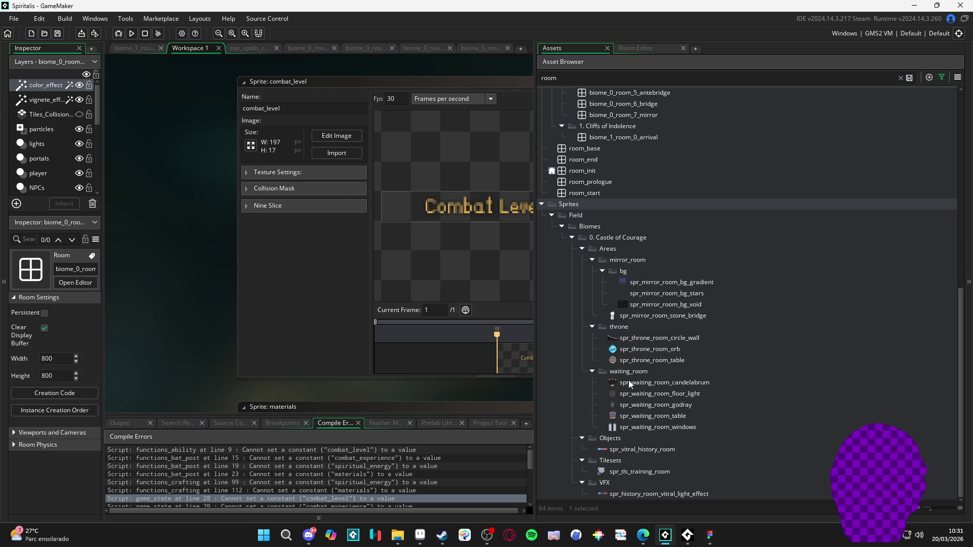
scroll(623, 287, "up", 1)
left_click(901, 78)
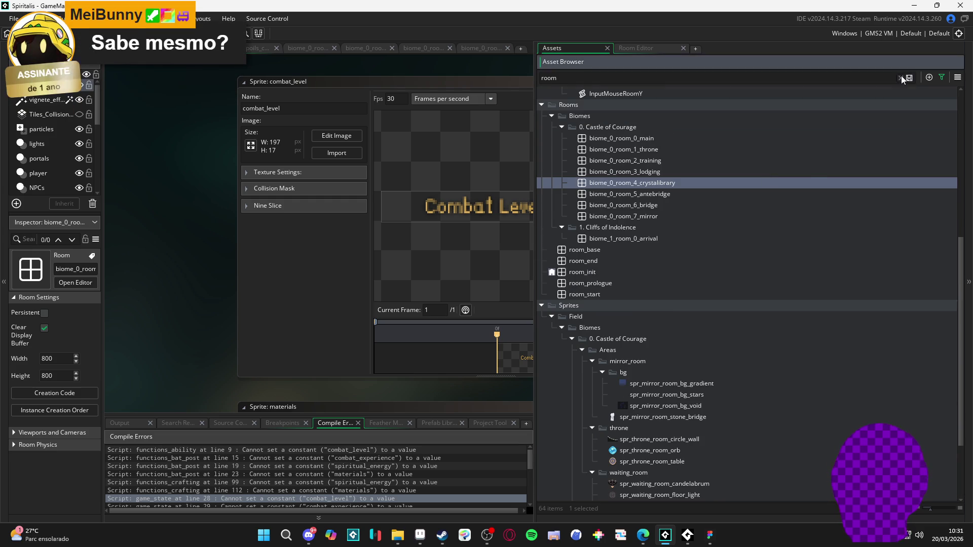
Rename combat_experience and combat_level to spr_combat_experience and spr_combat_level.
scroll(719, 297, "down", 3)
left_click(587, 417)
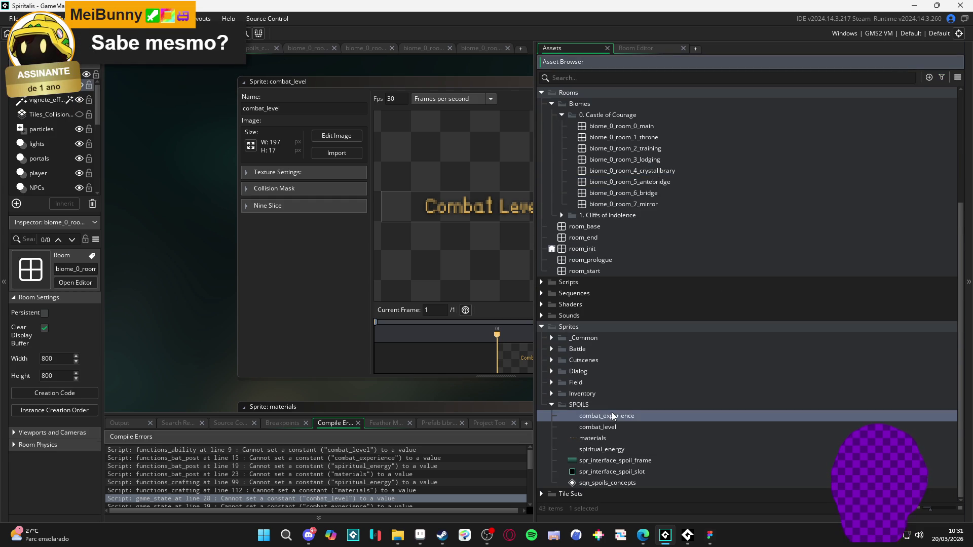
key("Home")
type("spr_")
key("Return")
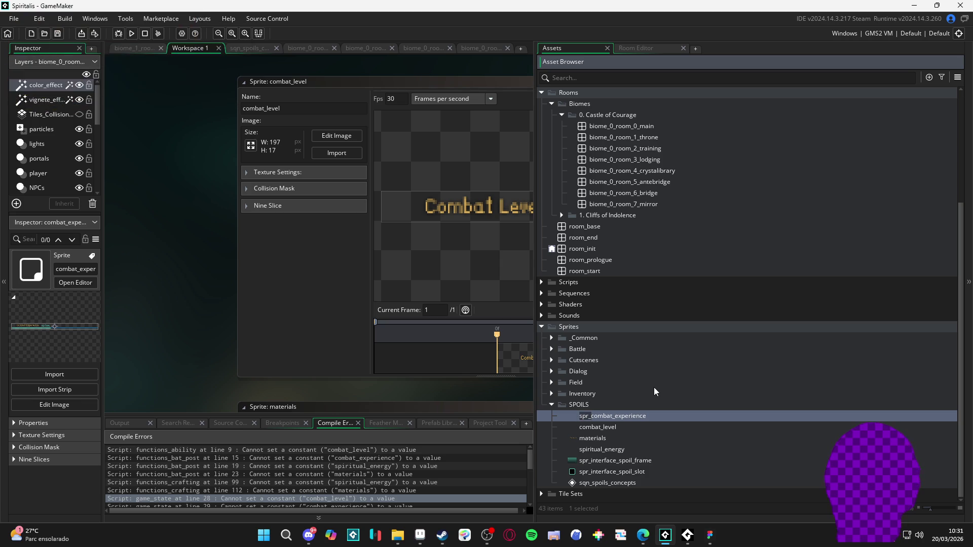
left_click(623, 430)
left_click(582, 415)
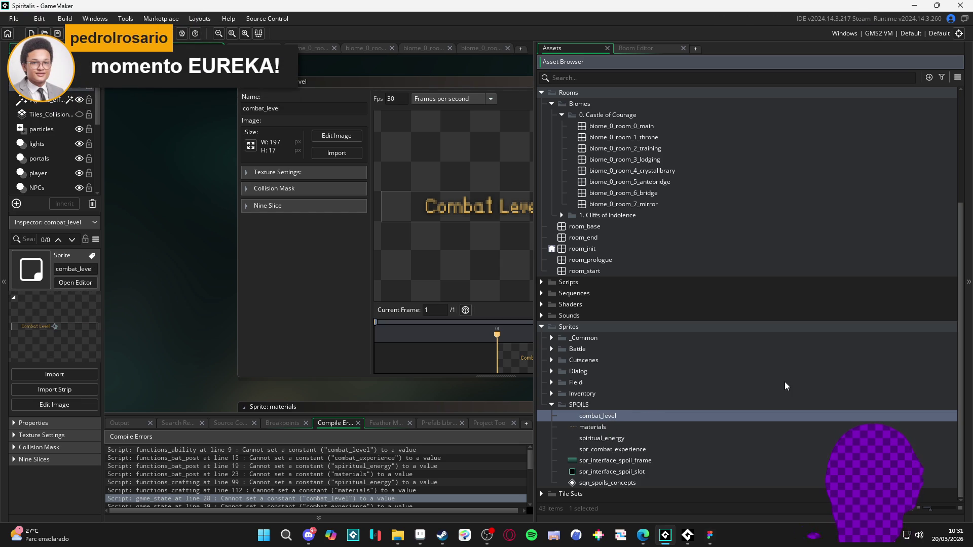
type("spr_")
left_click(594, 427)
Rename materials and spiritual_energy to spr_materials and spr_spiritual_energy.
key("F2")
type("spr_")
left_click(595, 428)
key("F2")
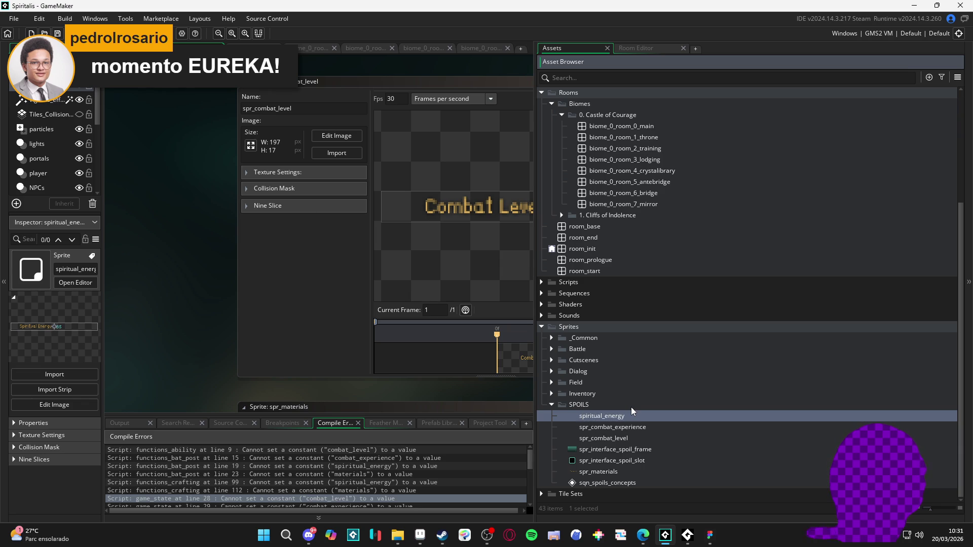
type("spr_")
left_click(601, 428)
Select spr_spiritual_energy, narrow the Asset Browser, and build and run the game.
left_click(608, 471)
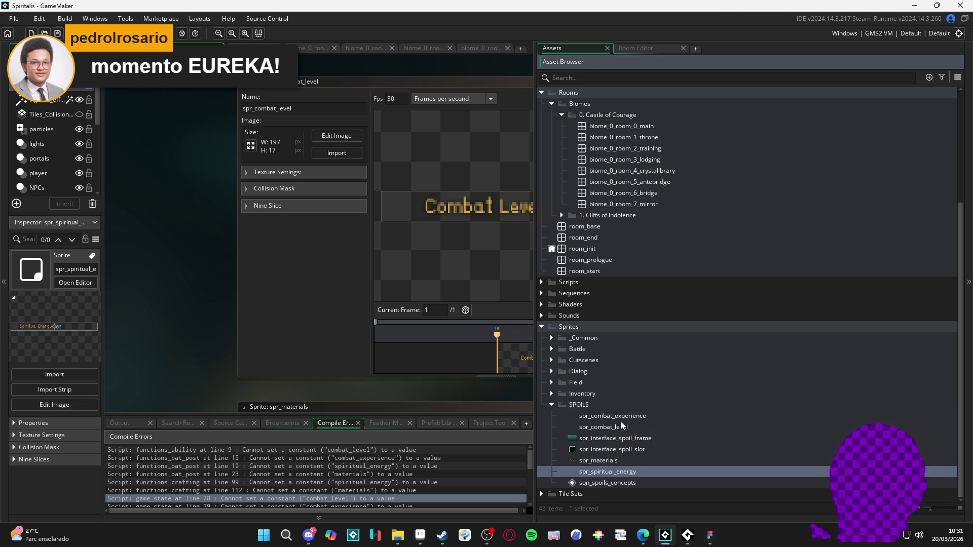
mouse_move(537, 300)
left_mouse_down()
mouse_move(831, 304)
mouse_move(814, 312)
left_mouse_up()
key("F5")
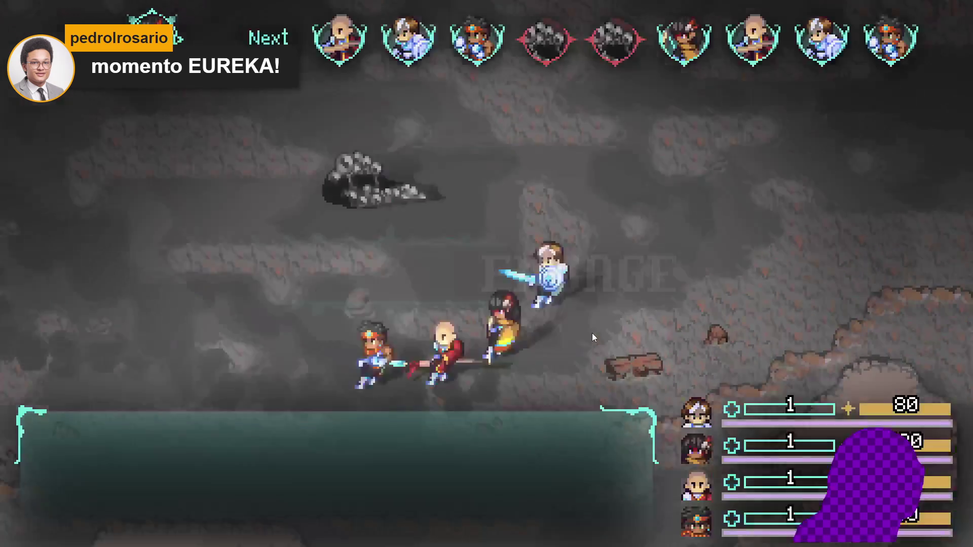
Cast Aqua sphere on the Sloth Blob with the first character; the second defends.
key("Down")
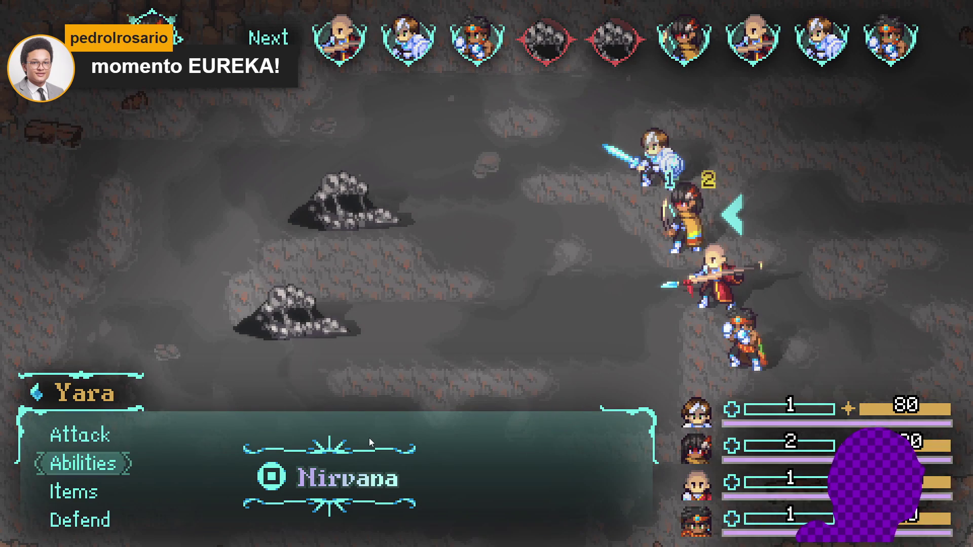
key("Return")
key("Return")
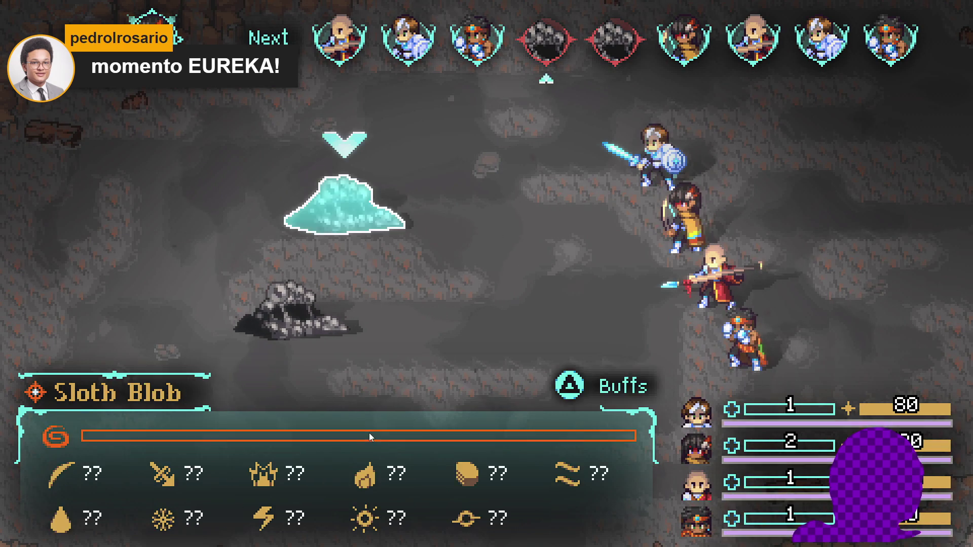
key("Return")
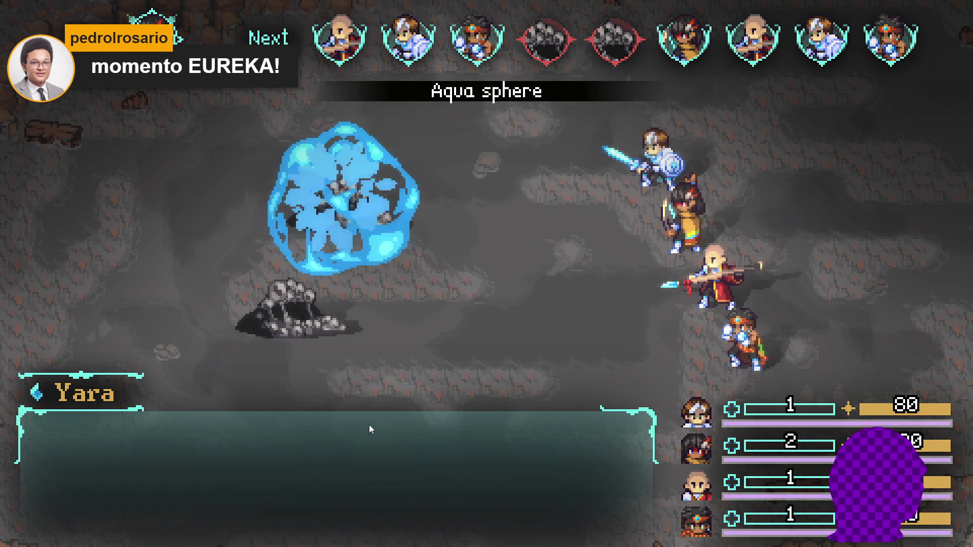
key("Down")
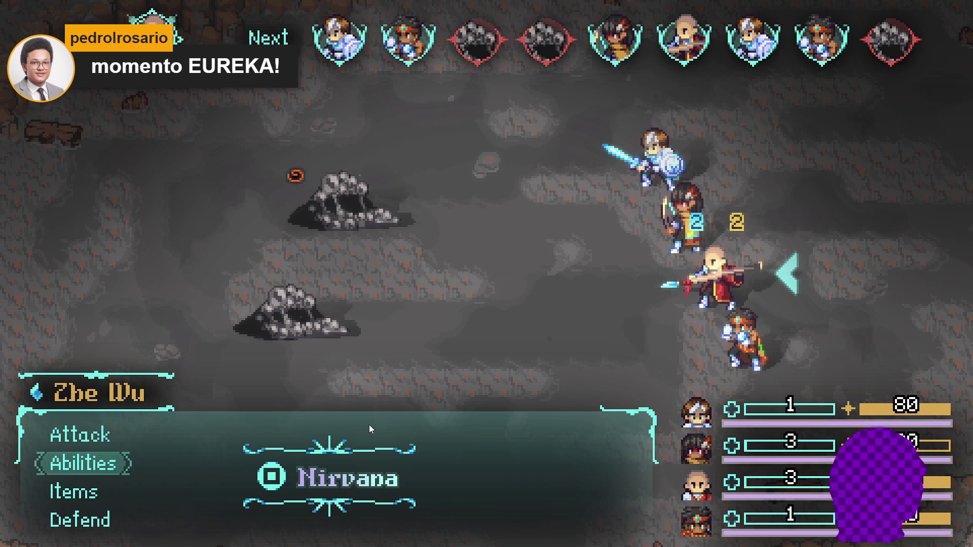
key("Down")
key("Down")
key("Return")
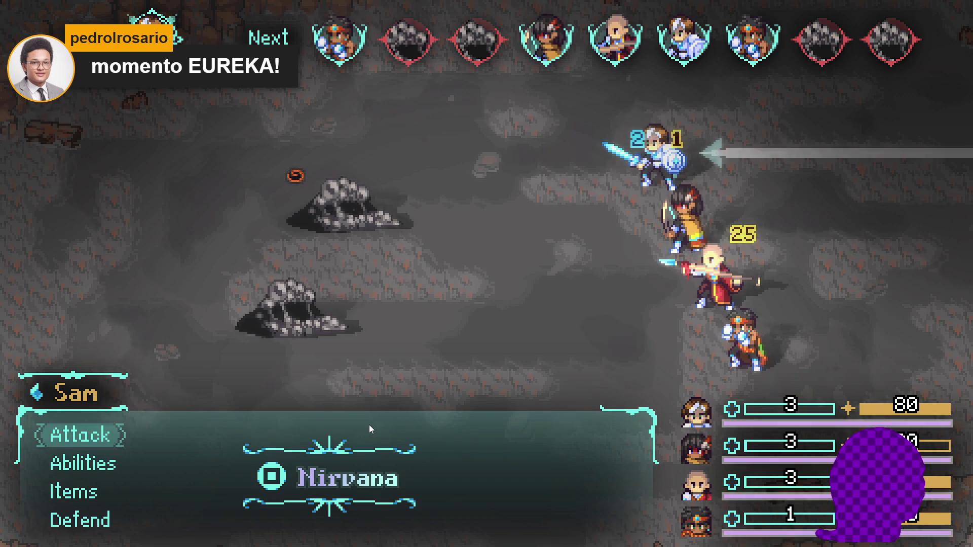
Have the next character cast Cryoslash on the Sloth Blob.
key("Down")
key("Return")
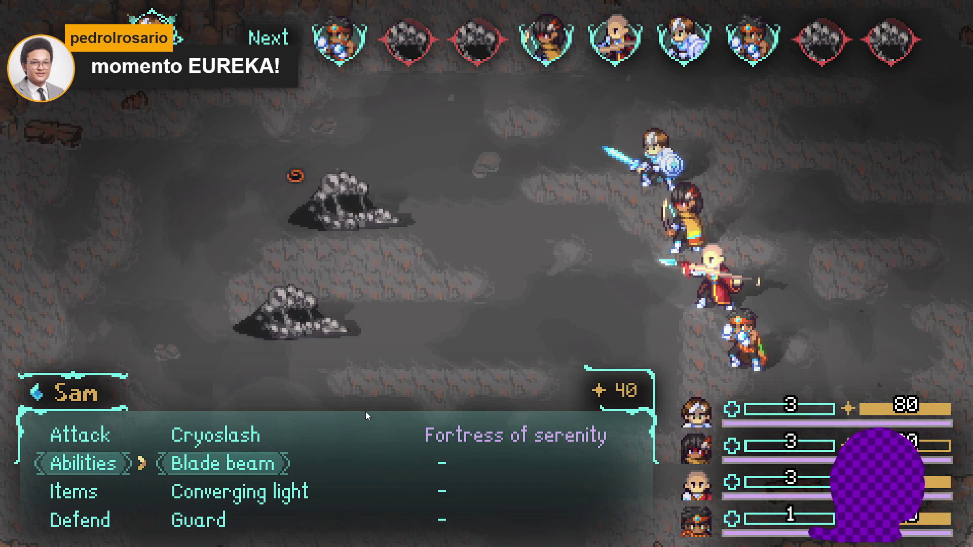
key("Return")
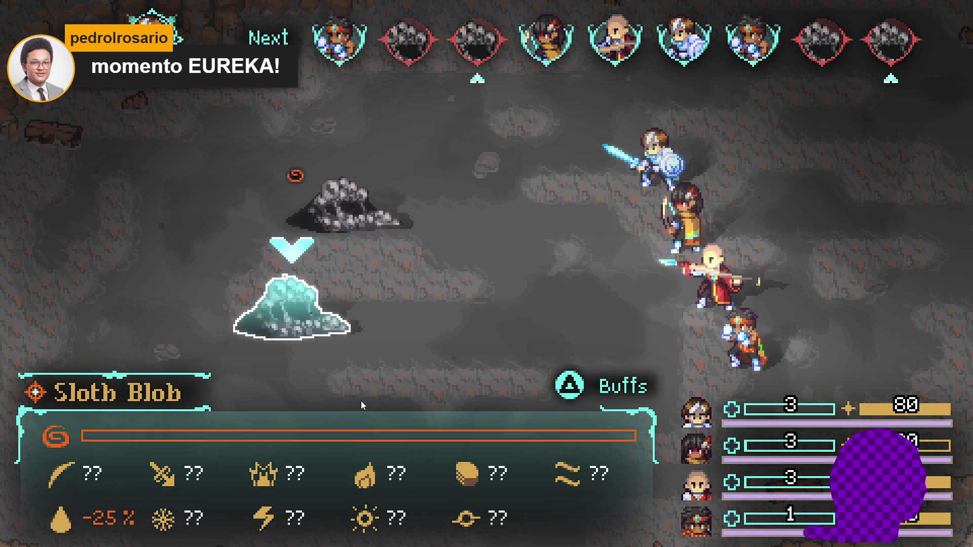
key("Return")
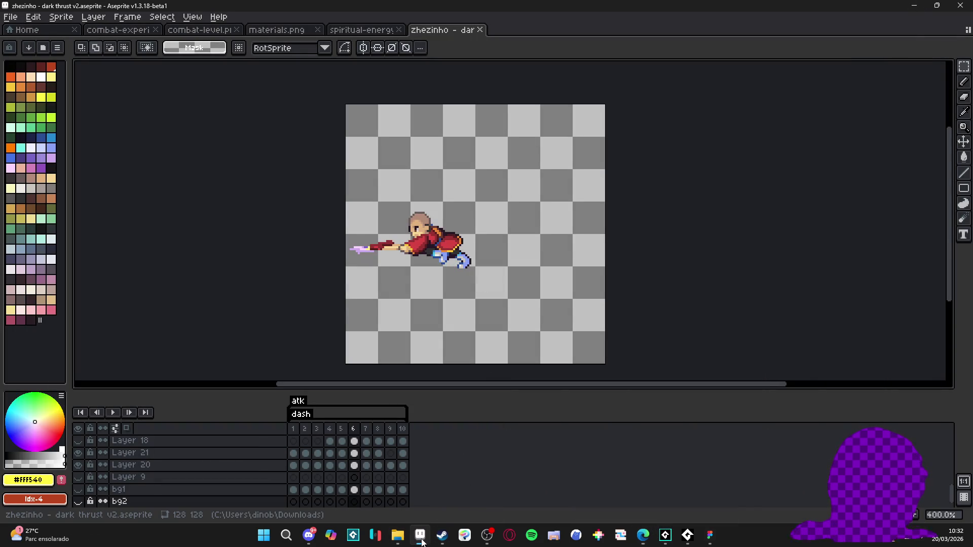
mouse_move(397, 536)
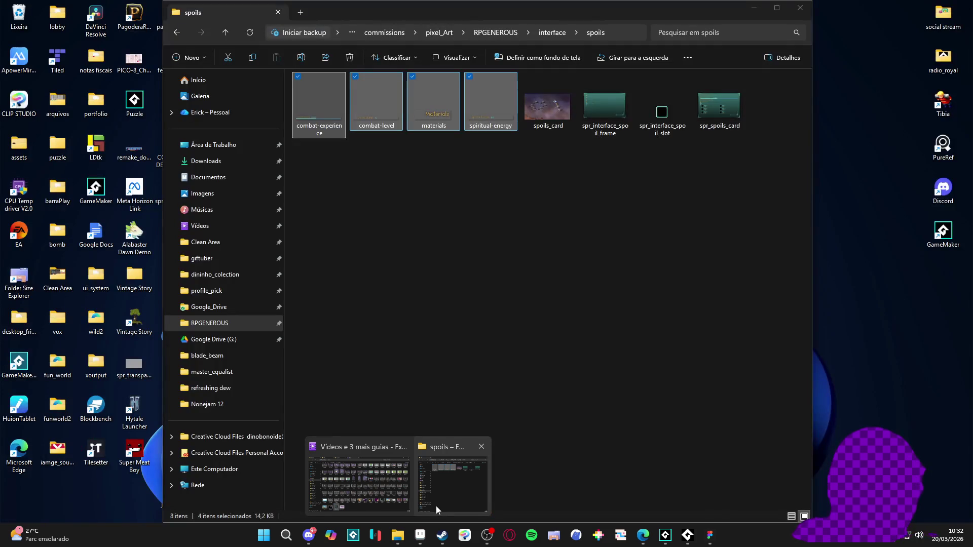
left_click(436, 506)
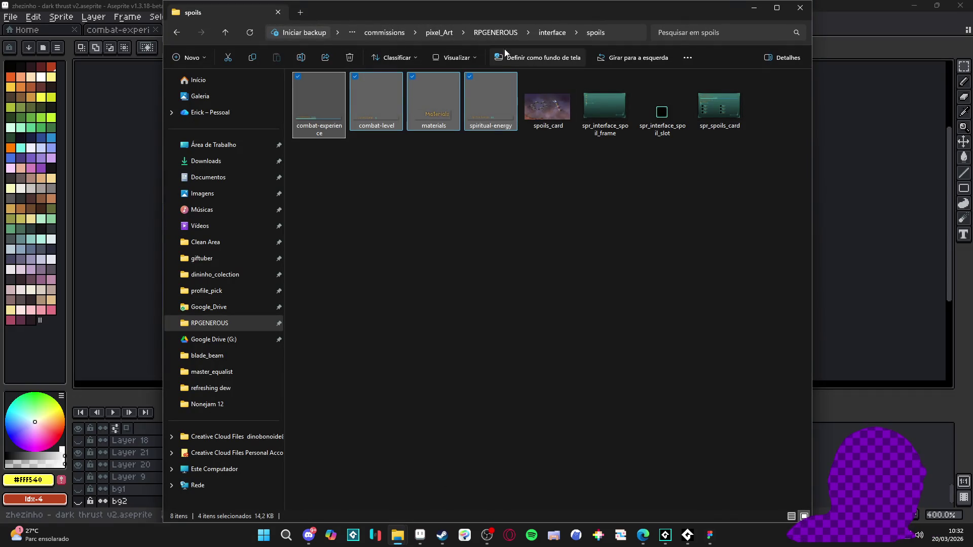
left_click(494, 33)
key("alt+Tab")
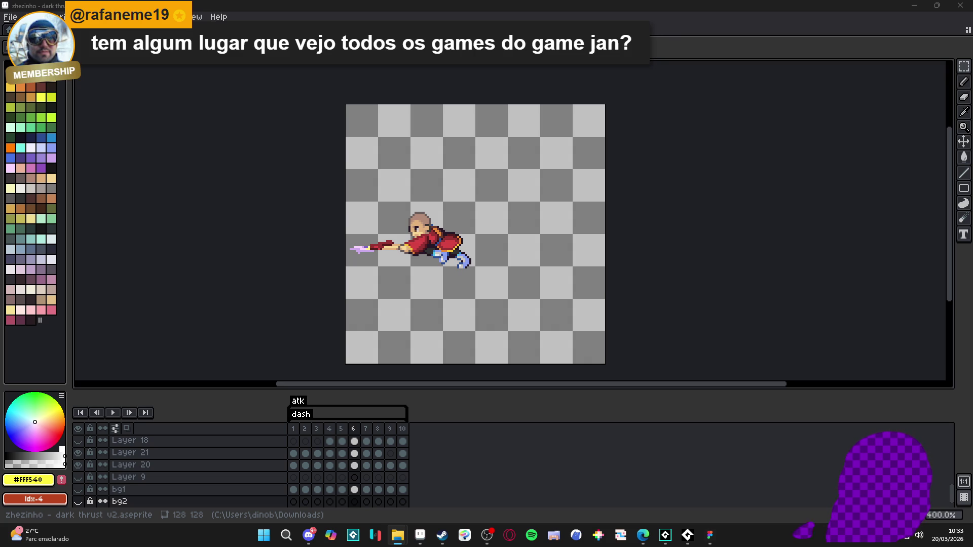
key("ctrl+Tab")
left_click(113, 399)
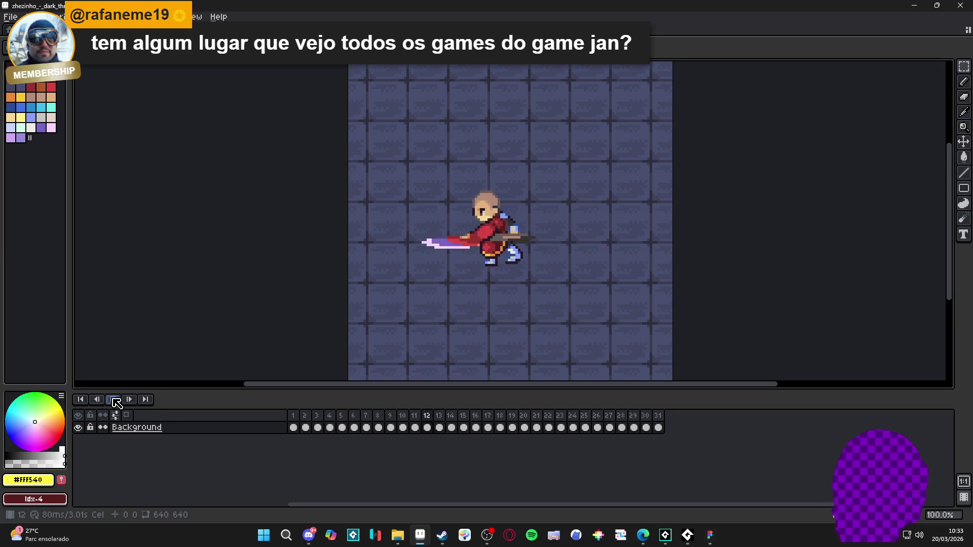
Stop playback and enlarge the canvas to 1692×1038 in Canvas Size.
scroll(184, 355, "down", 1)
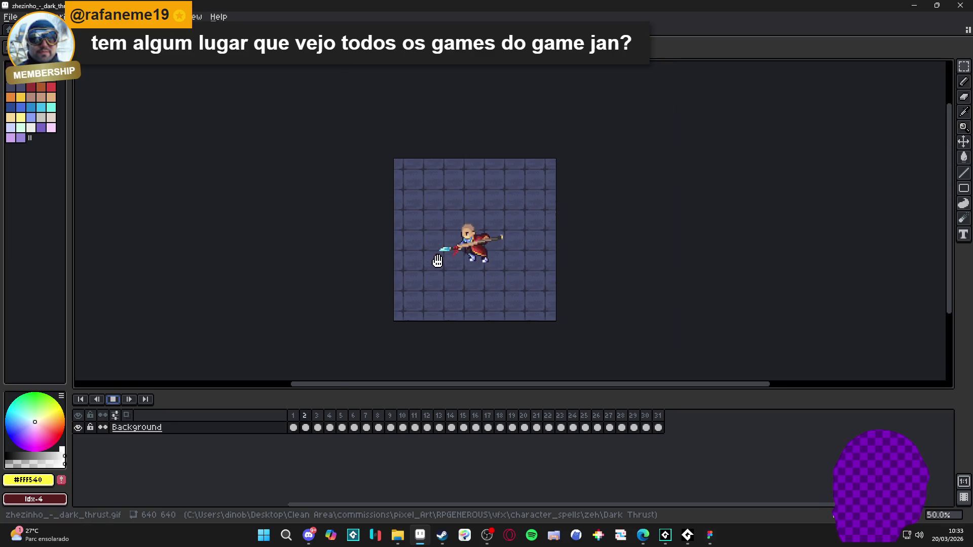
left_click(113, 399)
key("ctrl+alt+c")
left_click_drag(570, 261, 702, 256)
left_click_drag(604, 167, 599, 109)
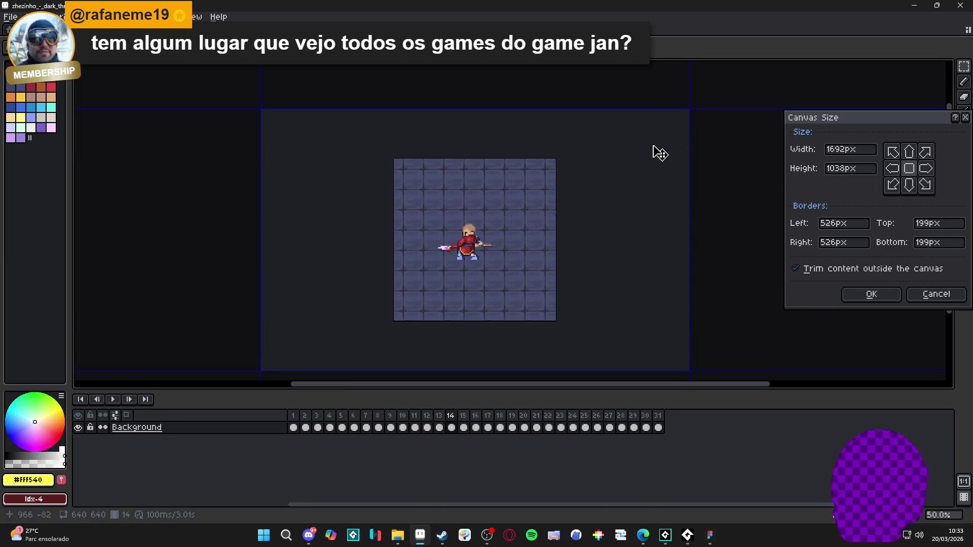
key("Return")
Try resizing the sprite width to one fifth (/5), then undo it.
scroll(380, 162, "up", 1)
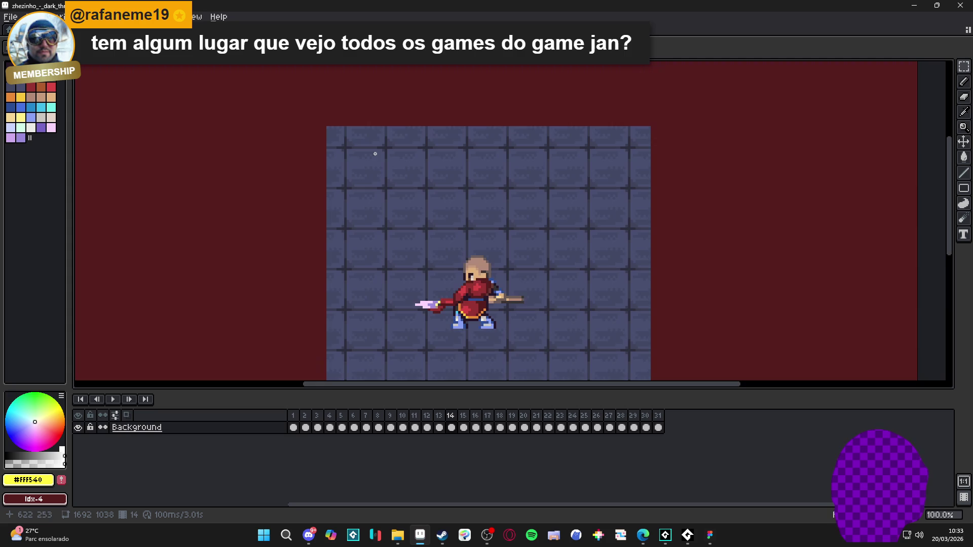
scroll(369, 157, "up", 1)
scroll(593, 354, "up", 6)
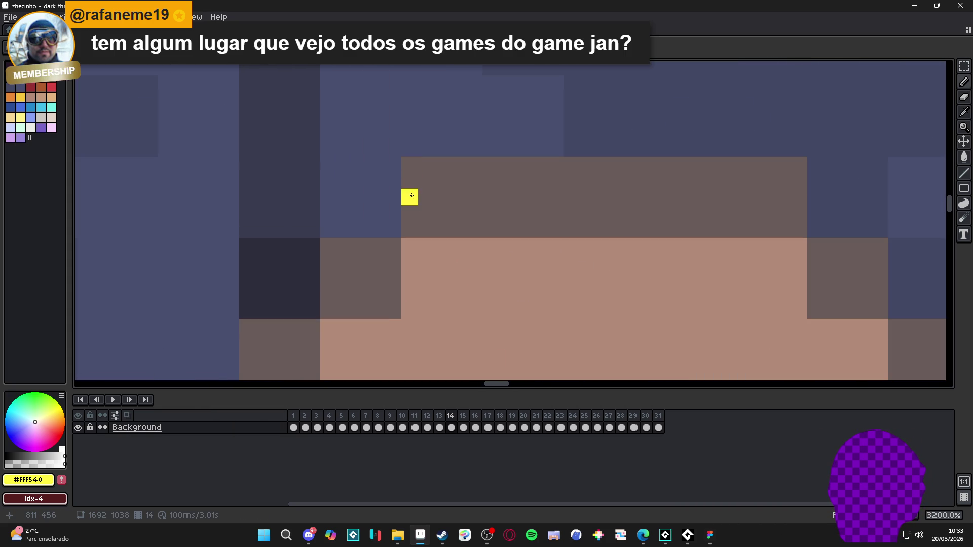
scroll(413, 223, "down", 8)
left_click(55, 17)
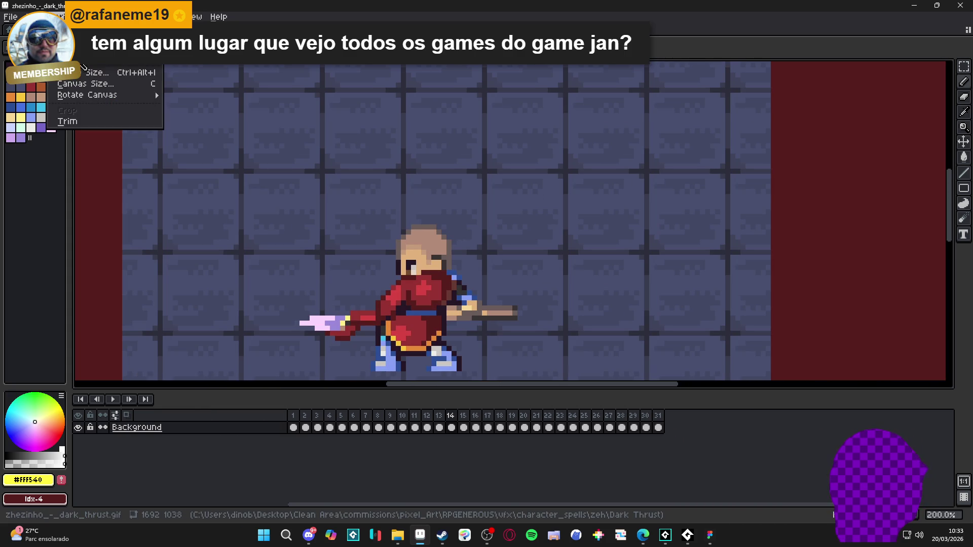
left_click(101, 72)
left_click(728, 135)
type("/5")
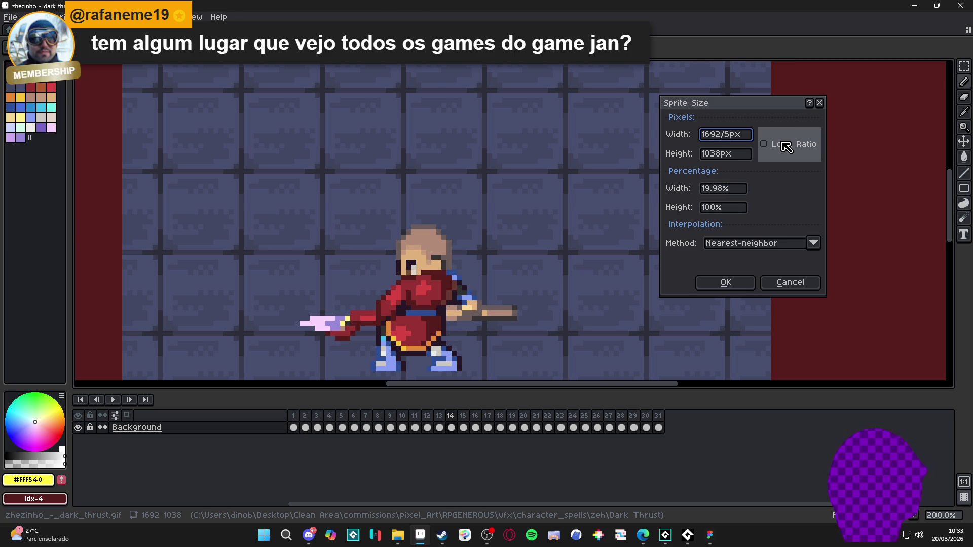
key("Return")
key("ctrl+z")
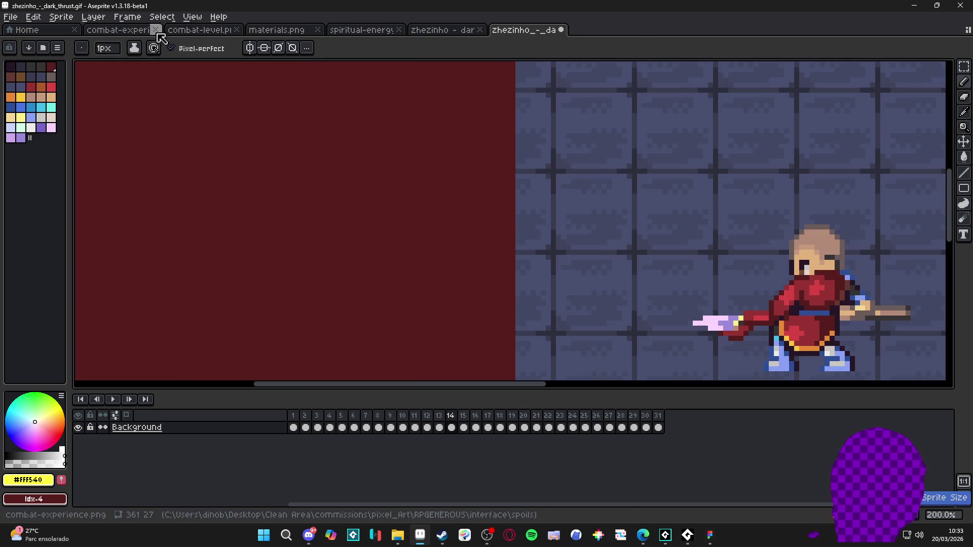
left_click(61, 17)
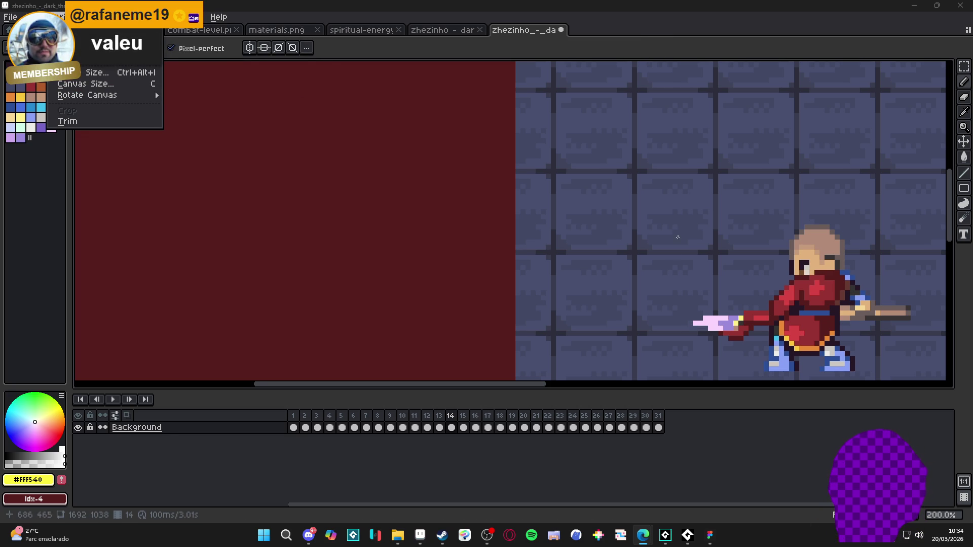
Close the open menu without changing the colour mode.
scroll(677, 237, "down", 1)
mouse_move(152, 45)
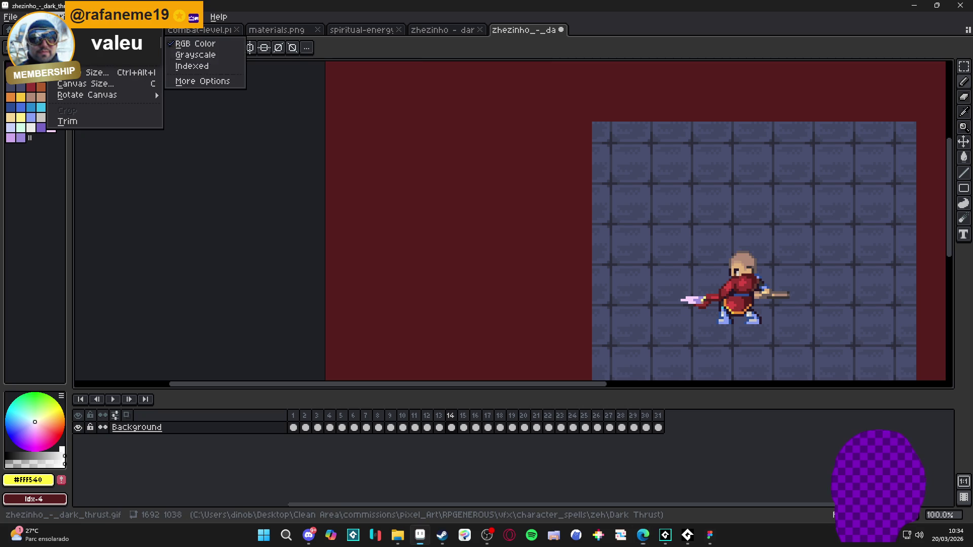
left_click(572, 45)
scroll(722, 246, "up", 8)
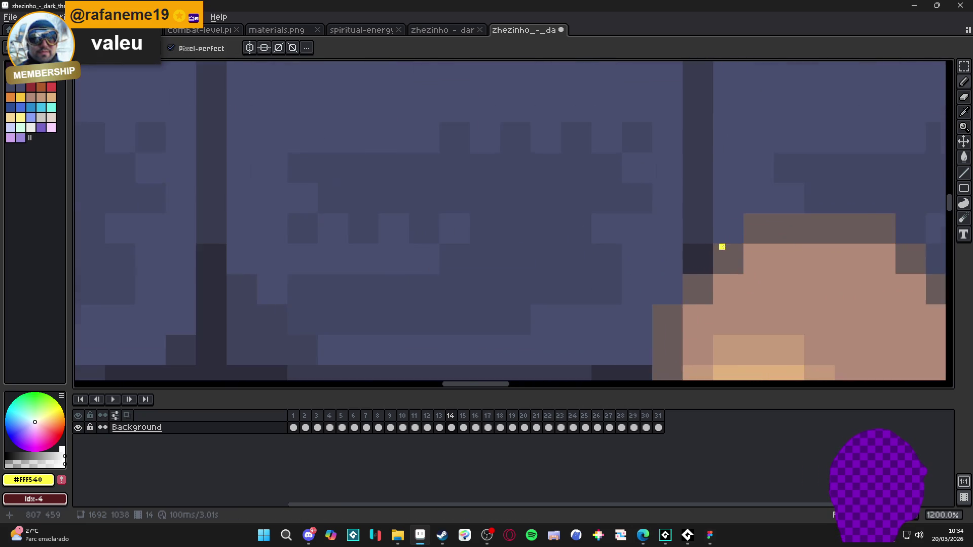
scroll(722, 247, "up", 3)
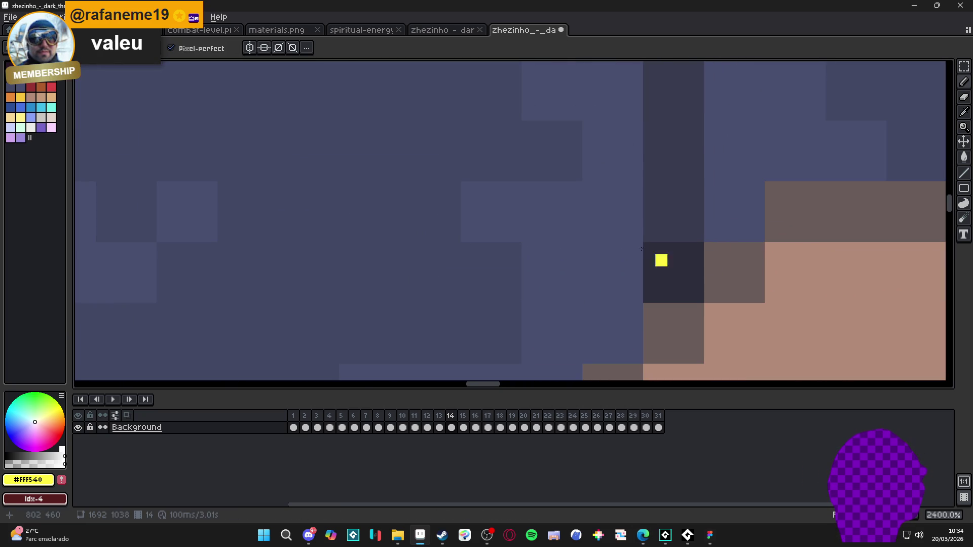
Scale the sprite to one fifth, 338×207, with Lock Ratio ticked in Sprite Size.
left_click(56, 16)
left_click(118, 75)
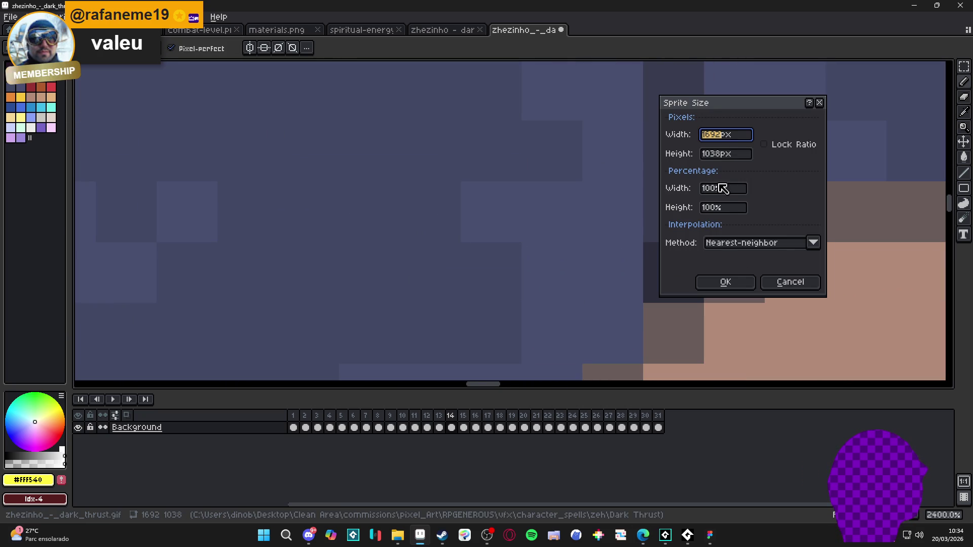
left_click(764, 145)
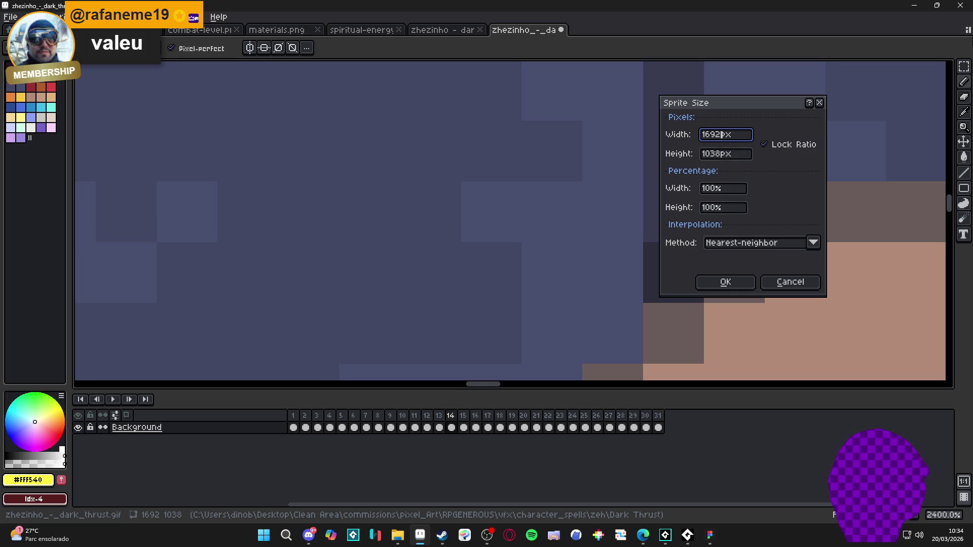
type("/282")
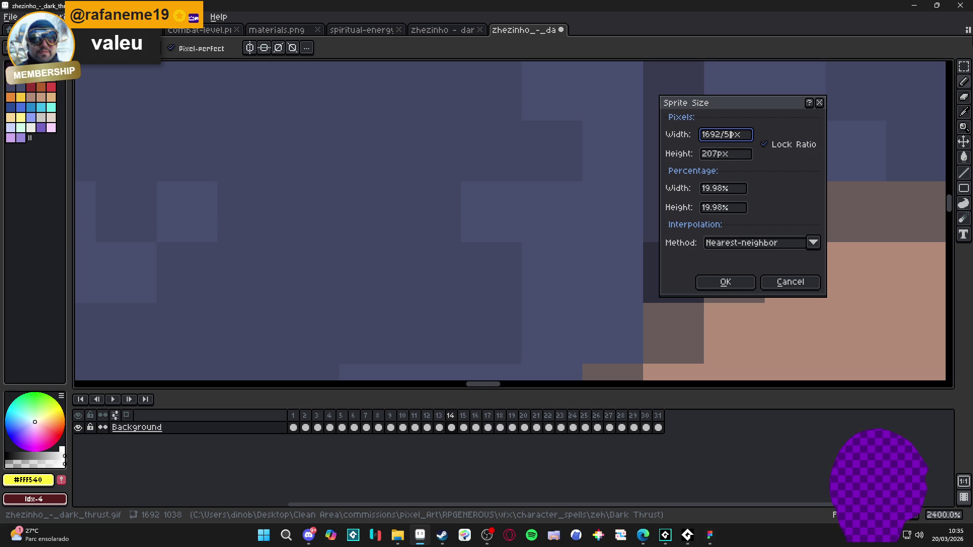
key("Return")
scroll(513, 199, "down", 9)
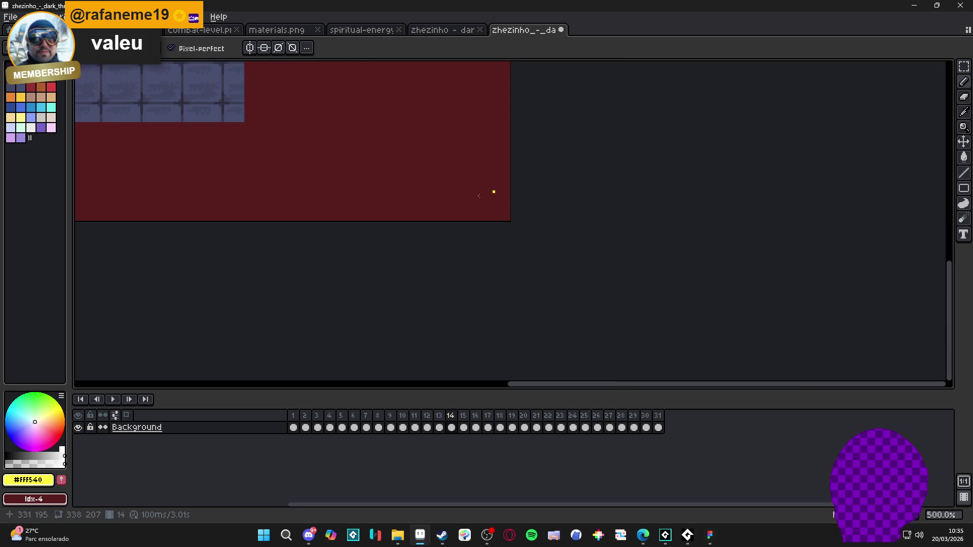
scroll(436, 238, "up", 1)
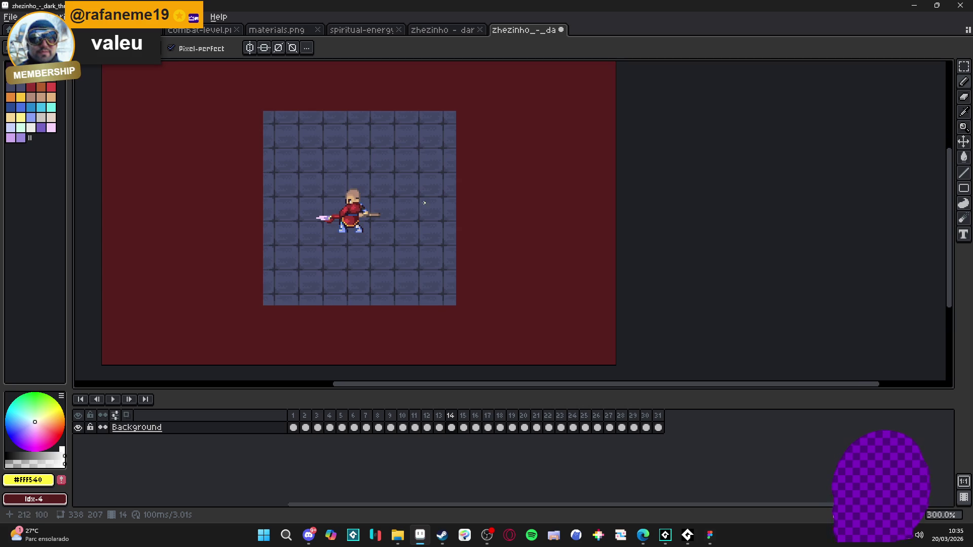
scroll(350, 128, "up", 1)
scroll(351, 127, "up", 1)
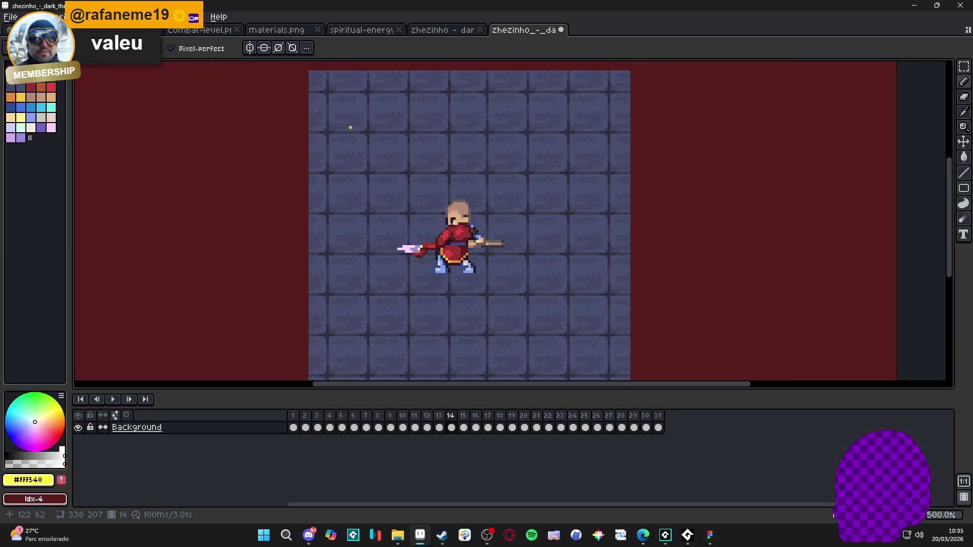
scroll(359, 138, "up", 1)
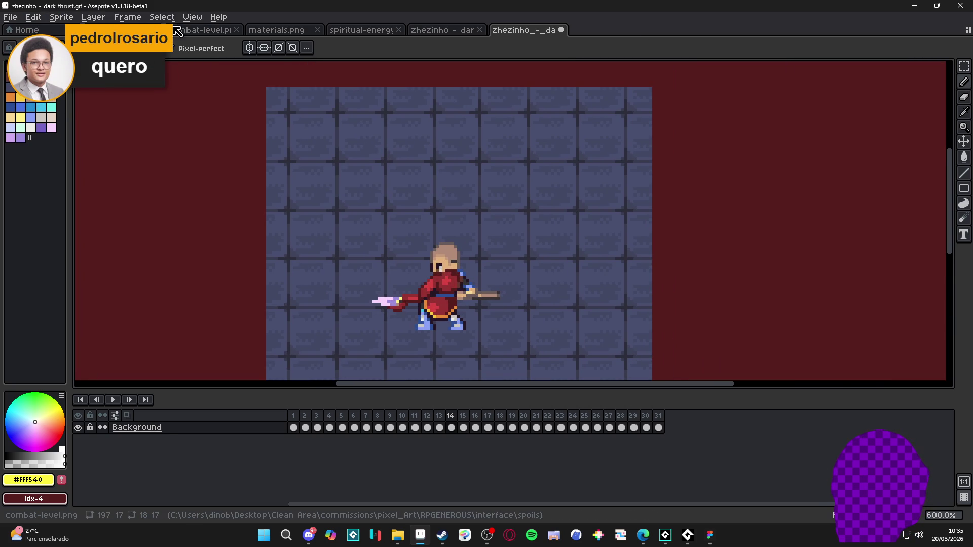
left_click(10, 17)
Create a new blank 32×32 sprite.
left_click(15, 26)
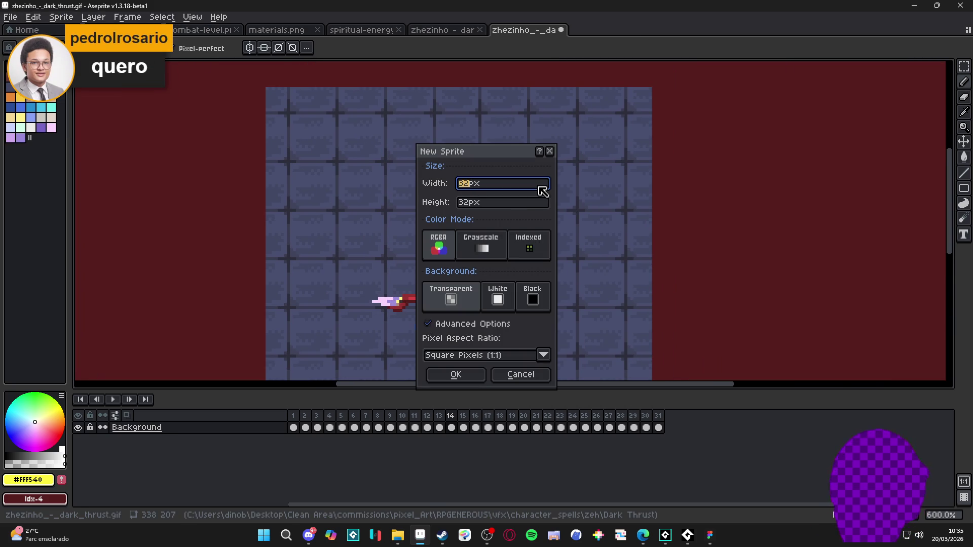
key("Return")
scroll(513, 195, "up", 1)
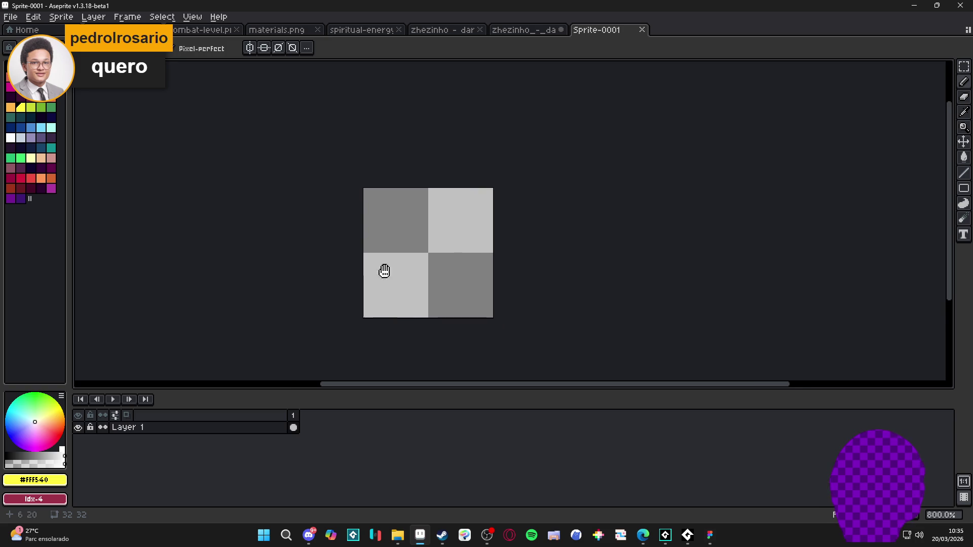
scroll(393, 233, "up", 3)
scroll(393, 232, "up", 12)
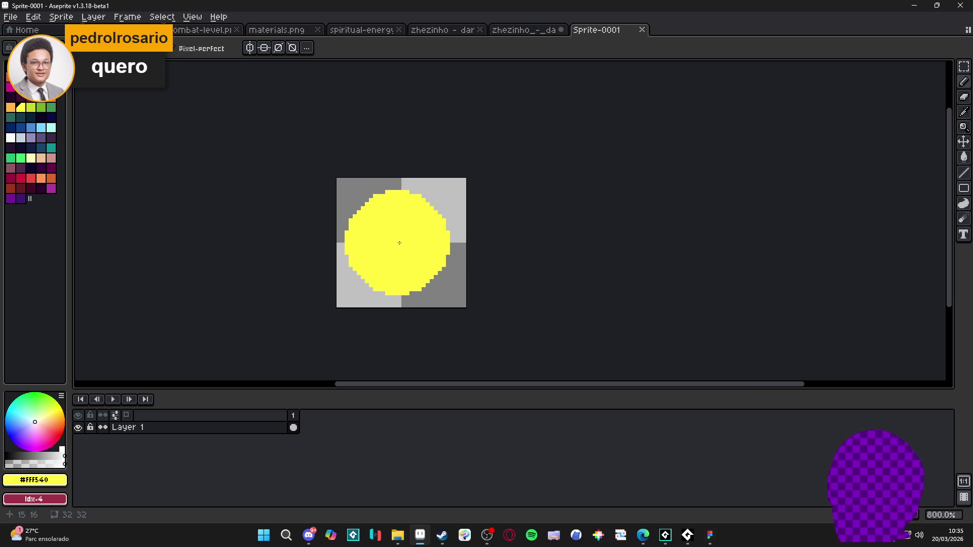
Stamp a large yellow disc with a light orange disc inside it.
left_click(401, 243)
left_click(10, 107)
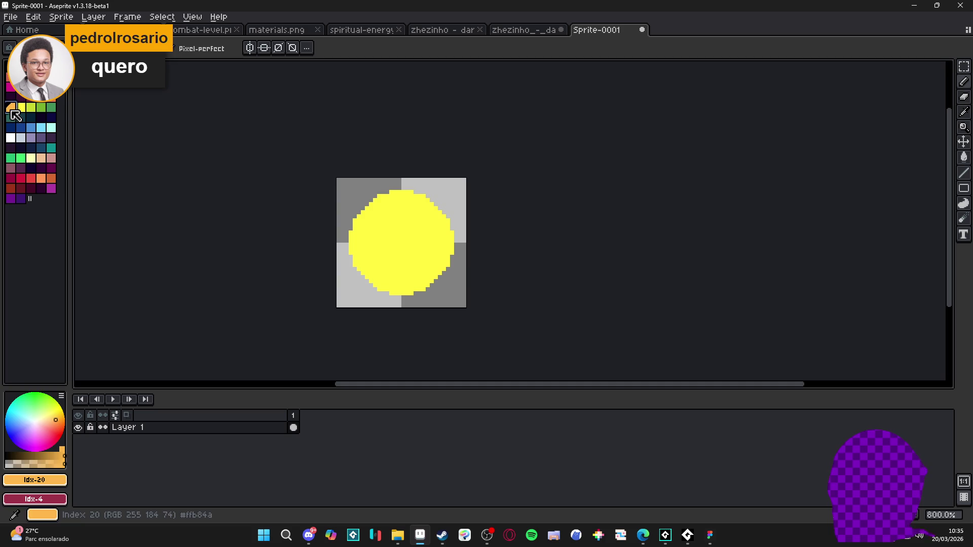
scroll(398, 242, "down", 7)
scroll(398, 242, "down", 2)
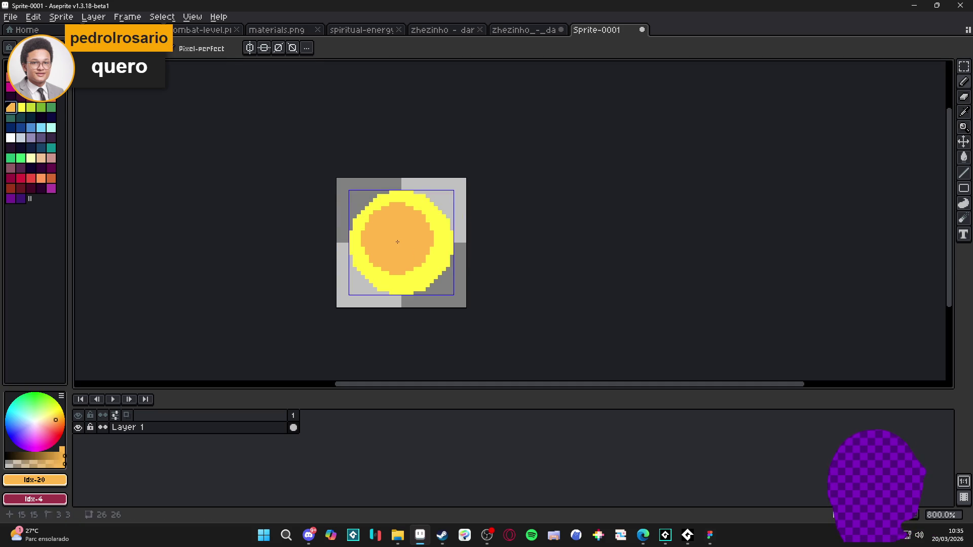
left_click(402, 245)
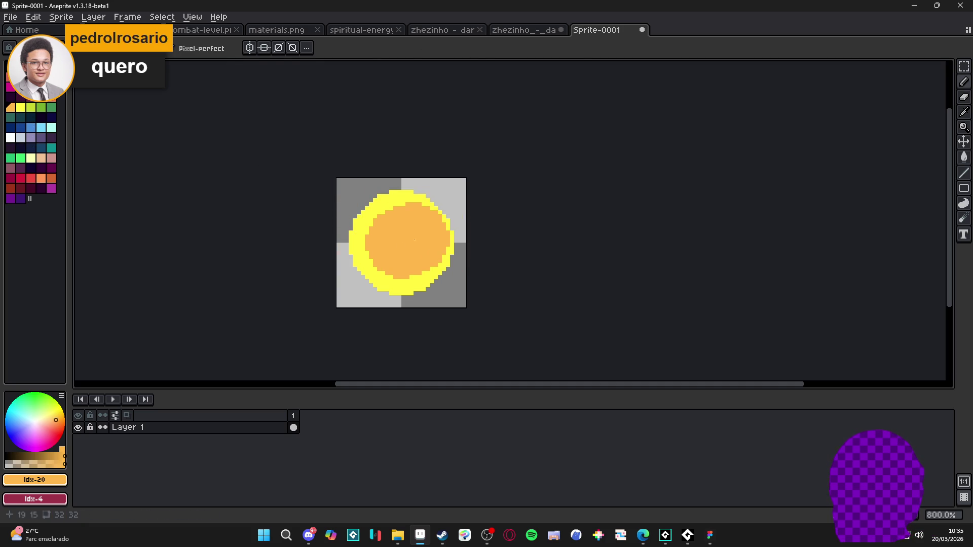
Select the inner disc by colour and repaint it light orange (Idx-20).
key("w")
left_click(400, 244)
left_click(51, 97)
key("b")
key("f")
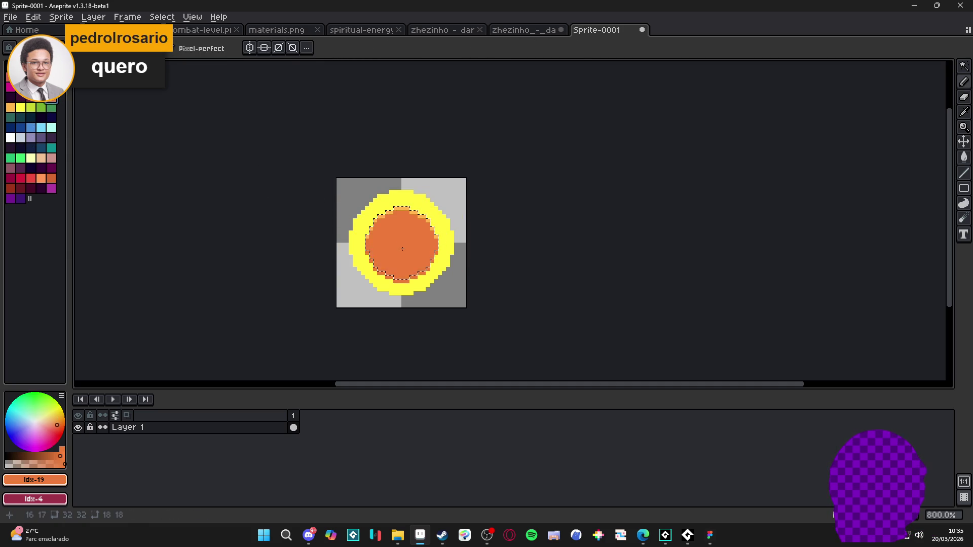
left_click(11, 107)
left_click_drag(434, 278, 398, 253)
key("ctrl+d")
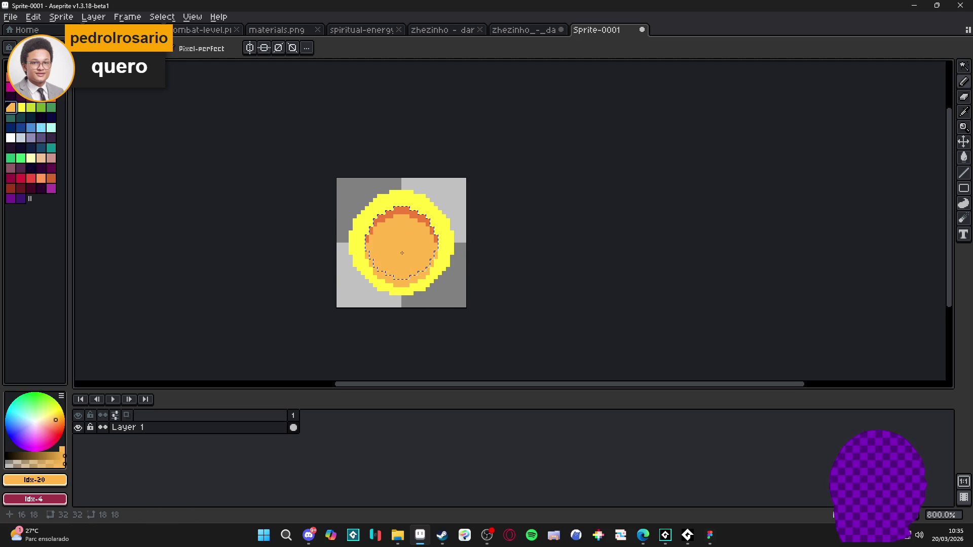
left_click_drag(454, 289, 466, 247)
key("ctrl+z")
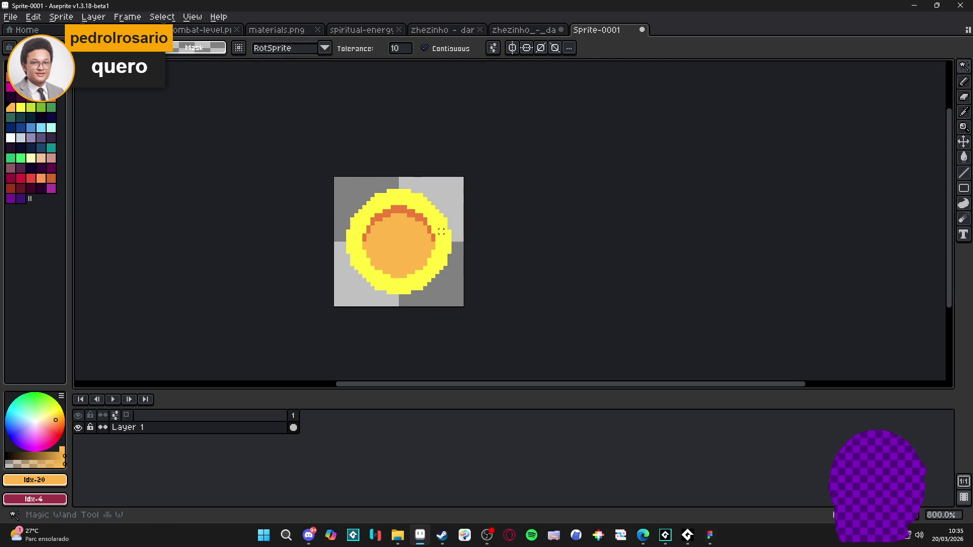
Add white (Idx-35) highlights to the ring's upper-right and lower-left segments.
left_click(11, 137)
left_click_drag(460, 211, 460, 256)
key("ctrl+z")
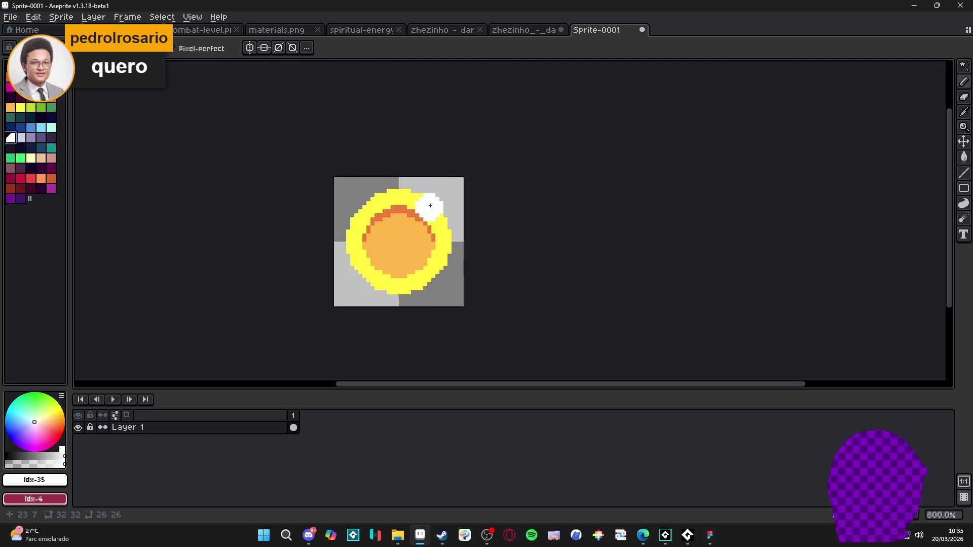
left_click_drag(373, 268, 368, 273)
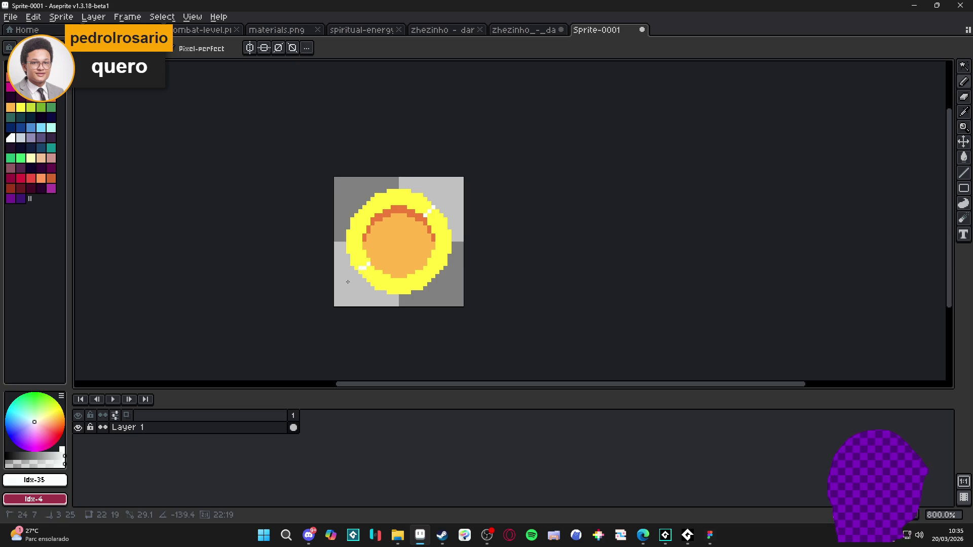
left_click_drag(432, 208, 428, 213)
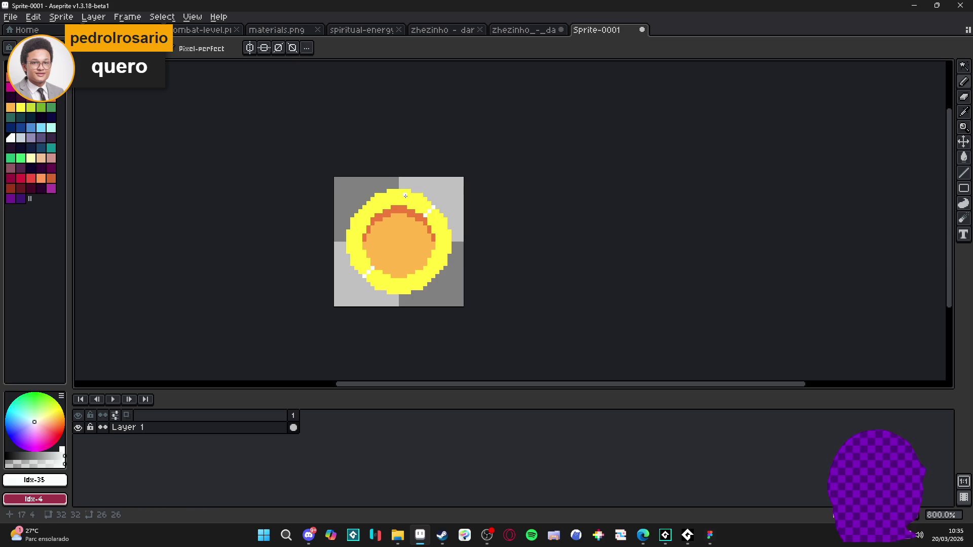
key("g")
left_click(357, 258)
left_click(423, 203)
Add white pixels along the ring's left outer edge.
key("ctrl")
mouse_move(417, 199)
left_mouse_down()
mouse_move(411, 189)
mouse_move(363, 190)
mouse_move(341, 203)
left_mouse_up()
key("ctrl+z")
scroll(406, 194, "up", 3)
left_click_drag(305, 237, 298, 245)
left_click(298, 267)
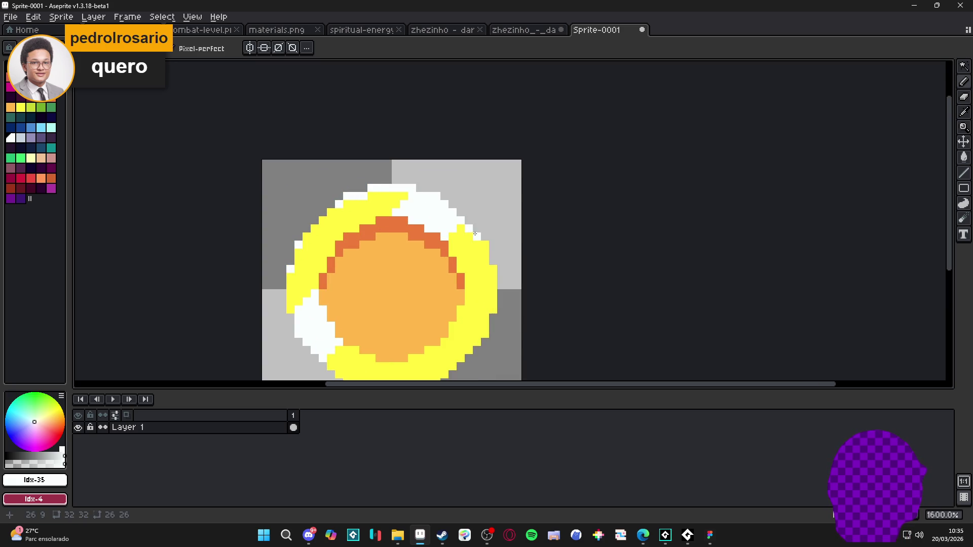
scroll(493, 268, "down", 4)
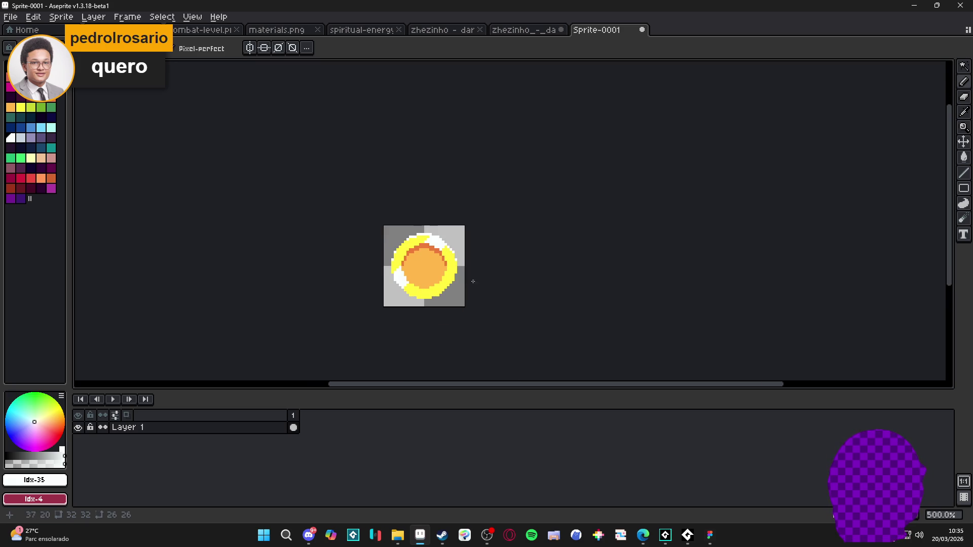
left_click(61, 16)
left_click(147, 74)
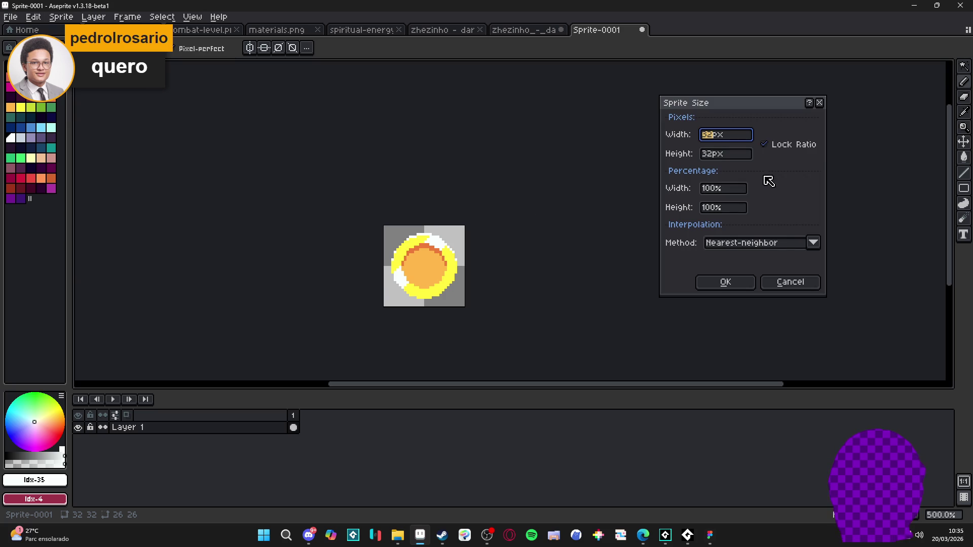
left_click(766, 150)
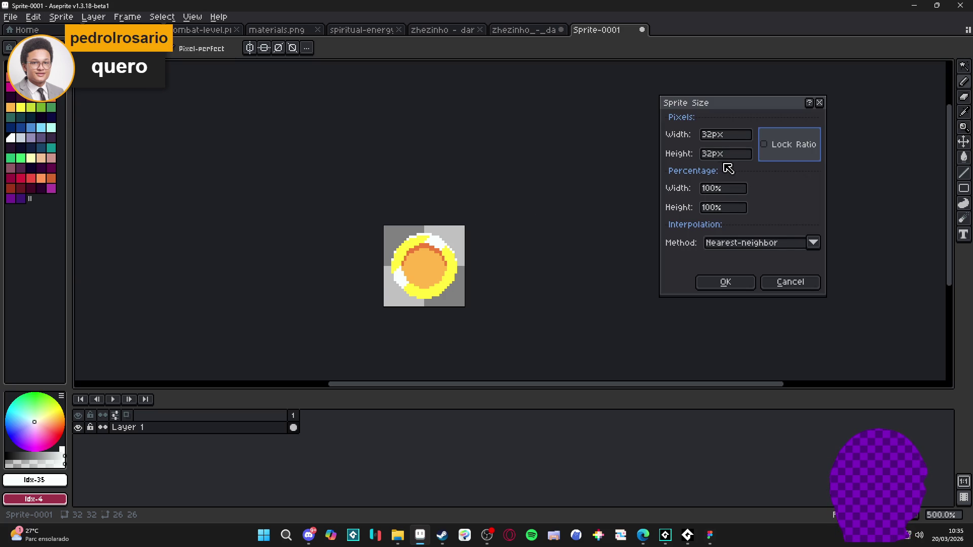
left_click(717, 209)
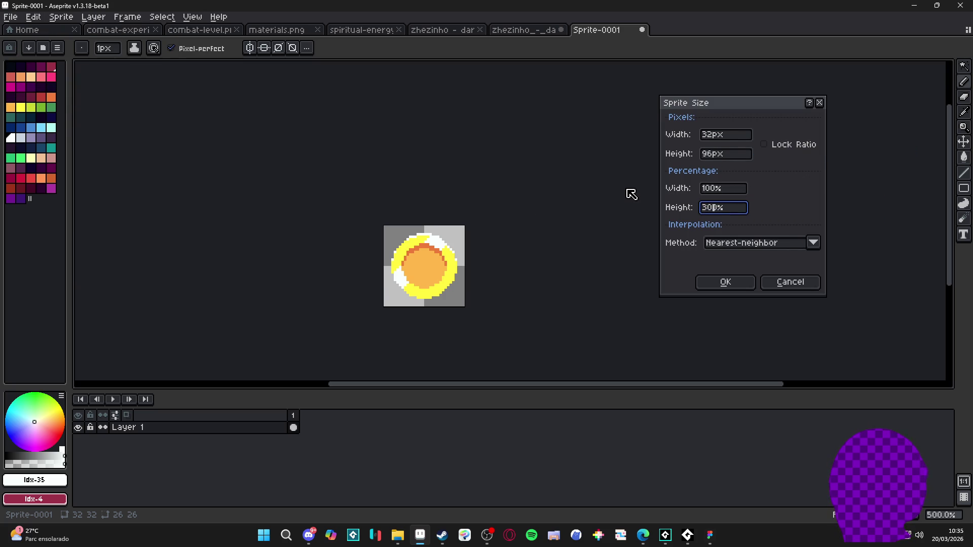
key("Return")
scroll(601, 182, "down", 1)
left_click_drag(413, 182, 342, 221)
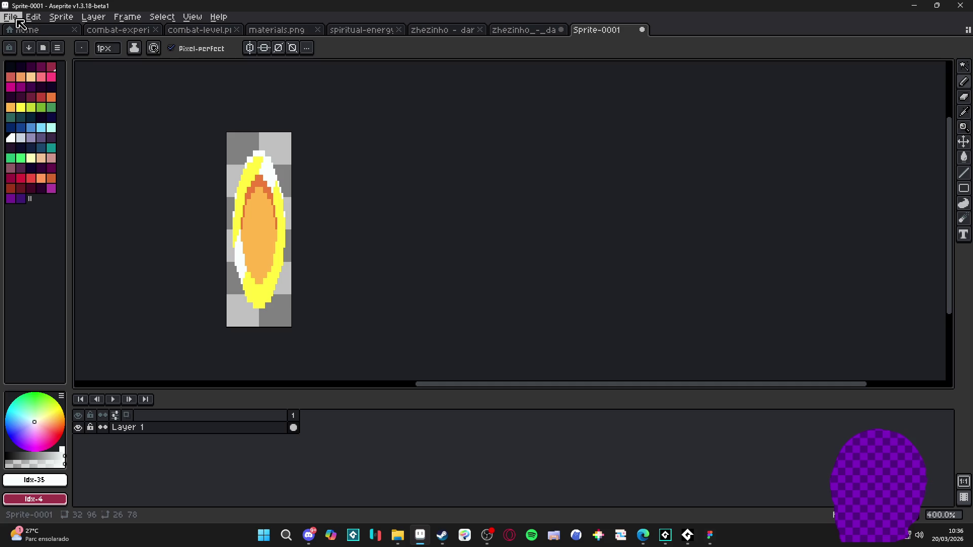
left_click(60, 16)
left_click(97, 121)
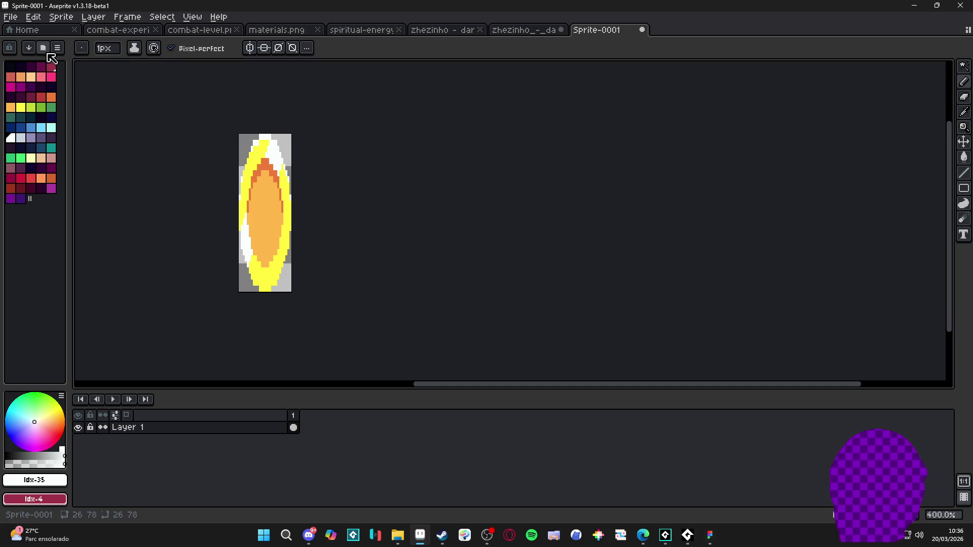
left_click(15, 19)
left_click(152, 133)
type("32")
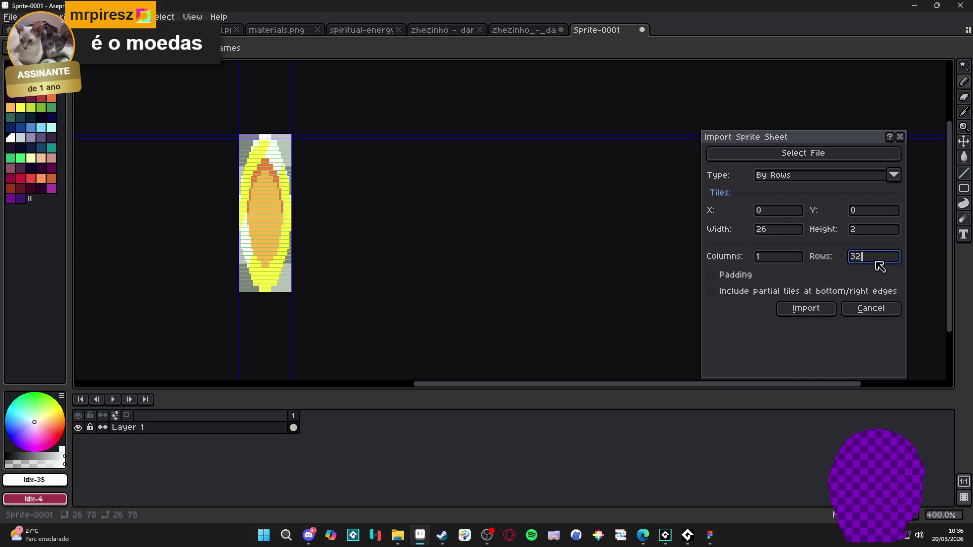
left_click(900, 137)
key("ctrl+z")
key("ctrl+z")
scroll(206, 172, "up", 3)
left_click(56, 16)
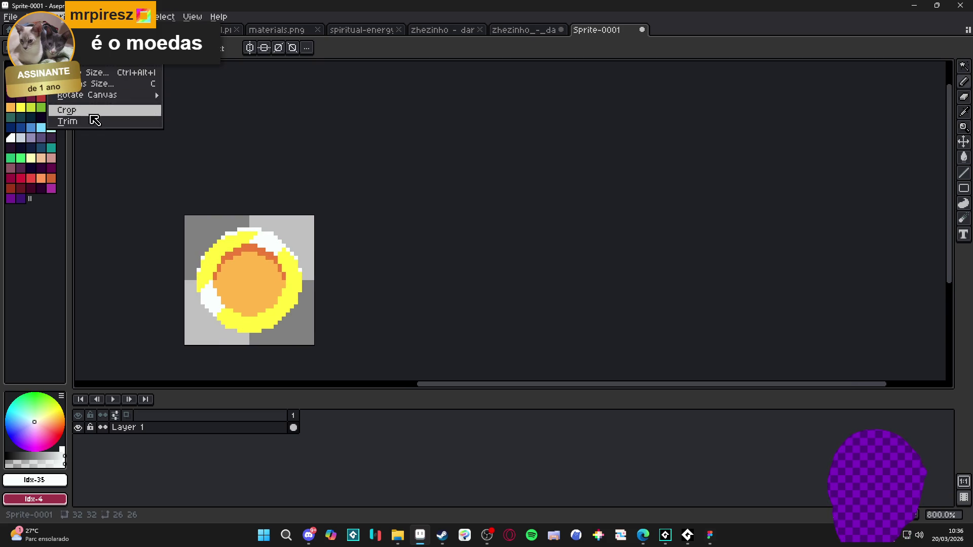
Trim the coin sprite down to 26x26.
left_click(109, 122)
scroll(253, 217, "up", 3)
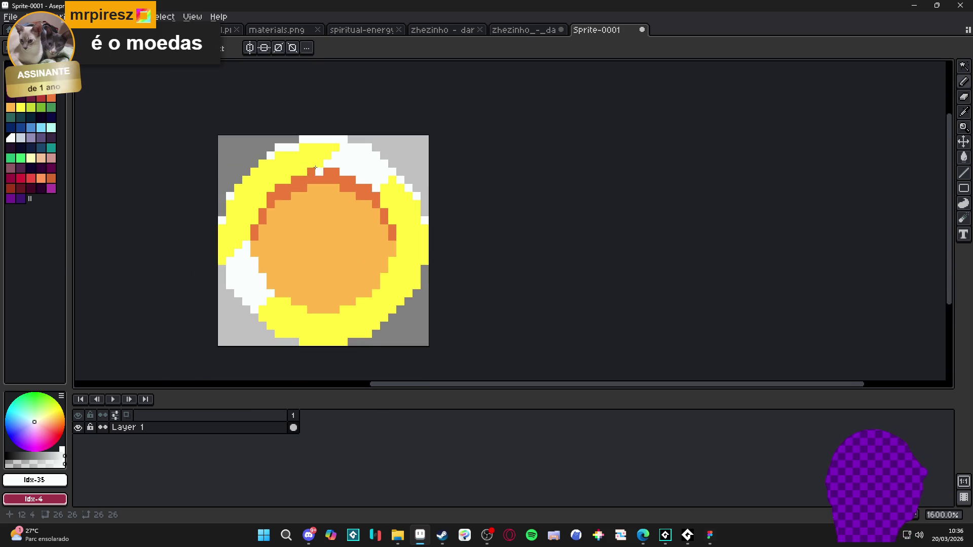
scroll(355, 136, "up", 2)
scroll(329, 164, "down", 3)
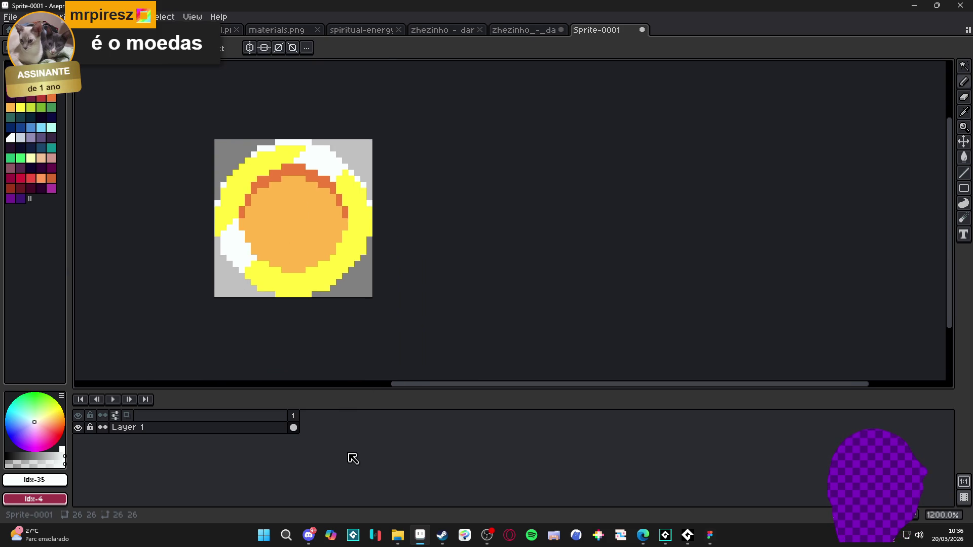
Stretch the sprite height to 300%, making it 26x78.
left_click(10, 16)
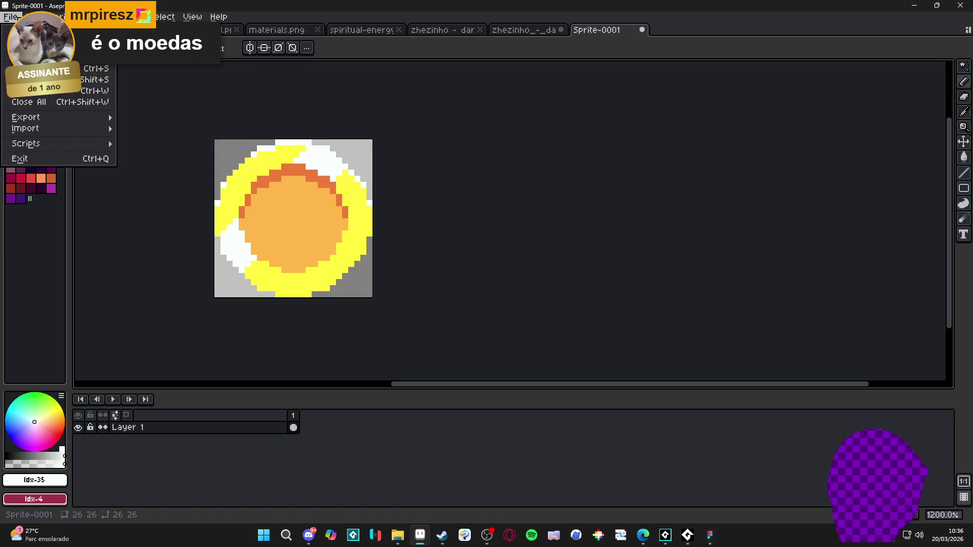
mouse_move(57, 17)
left_click(126, 72)
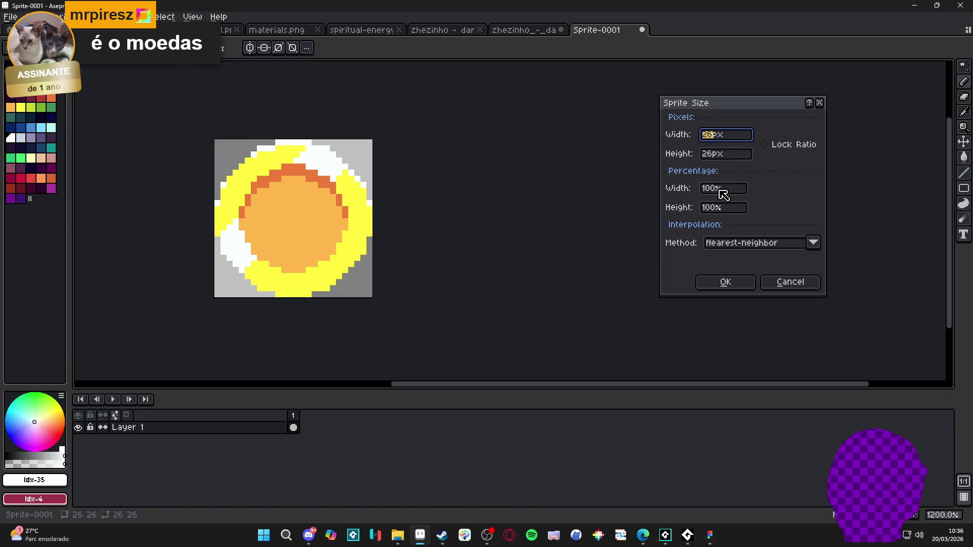
double_click(722, 212)
type("300")
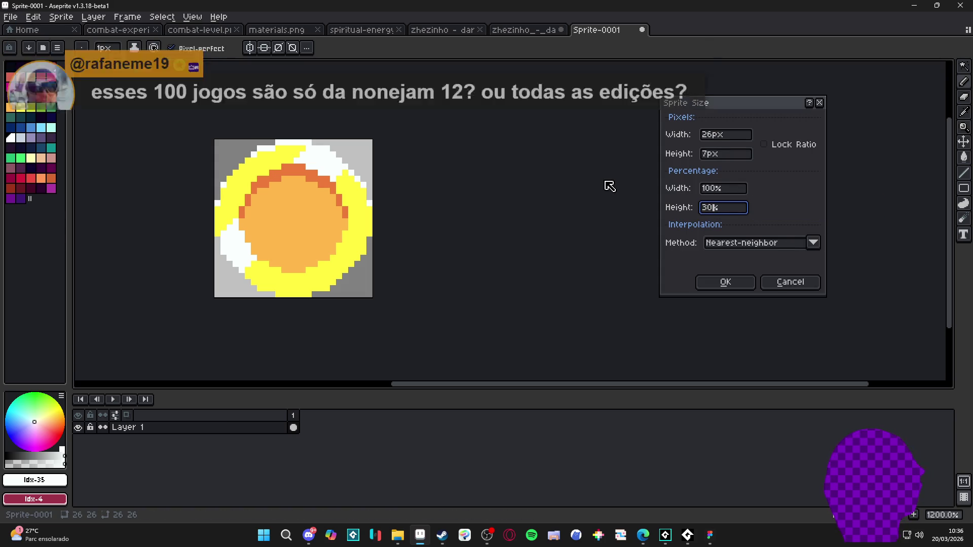
key("Return")
Import it as a sprite sheet by rows: 26 frames, each 3 pixels high.
scroll(602, 181, "down", 5)
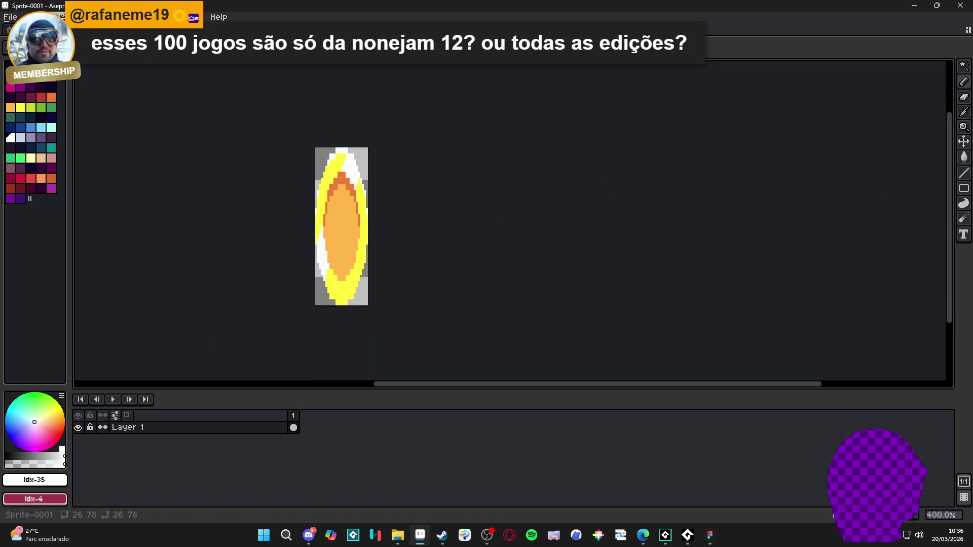
left_click(8, 29)
left_click(31, 29)
left_click(10, 16)
mouse_move(83, 130)
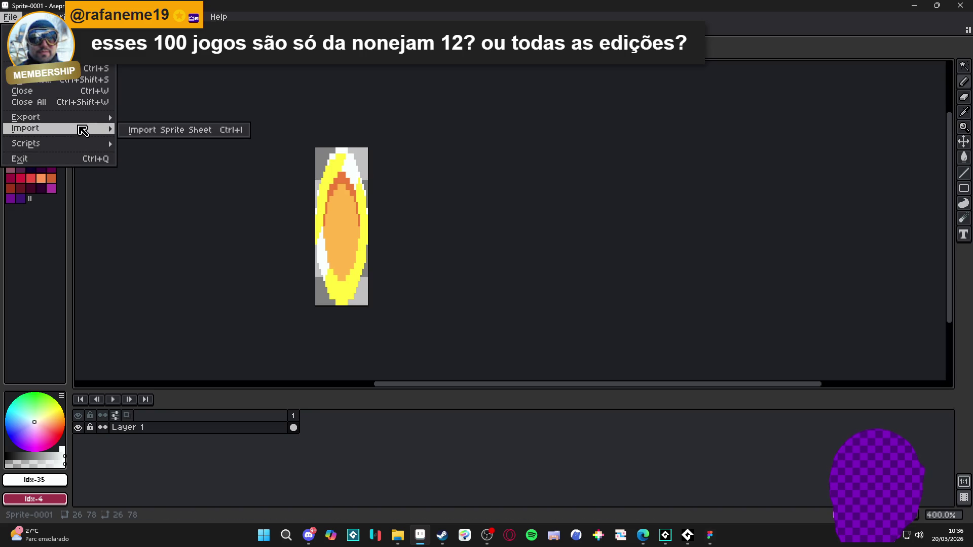
left_click(156, 131)
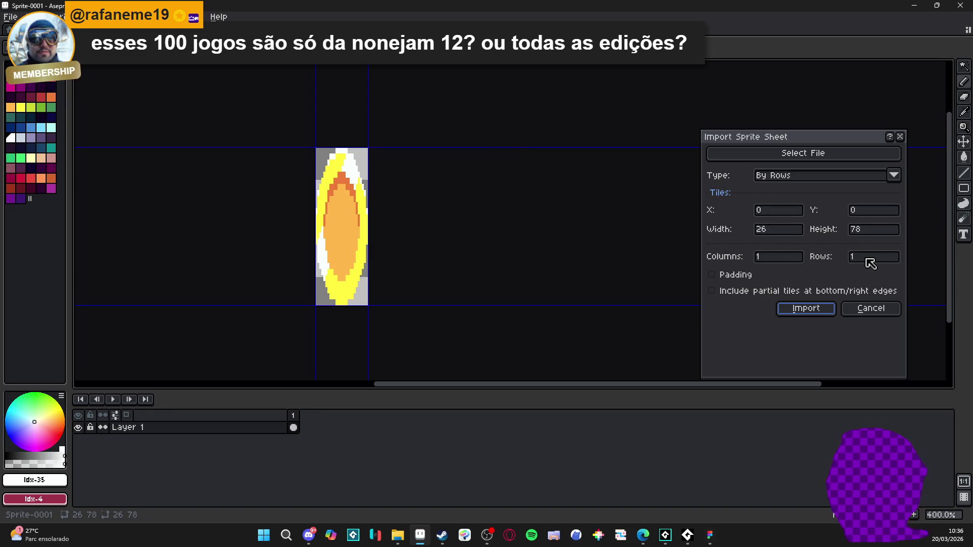
left_click(888, 261)
type("26")
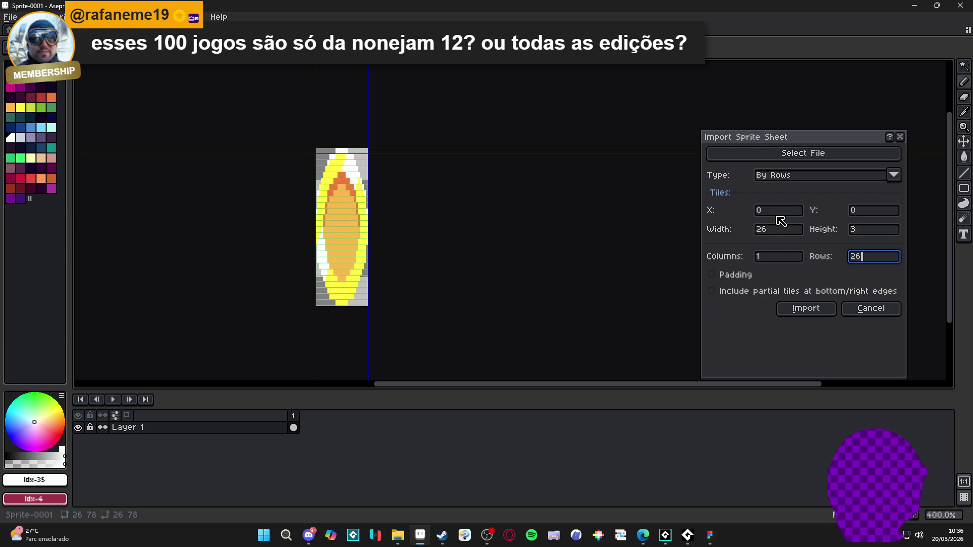
left_click(796, 315)
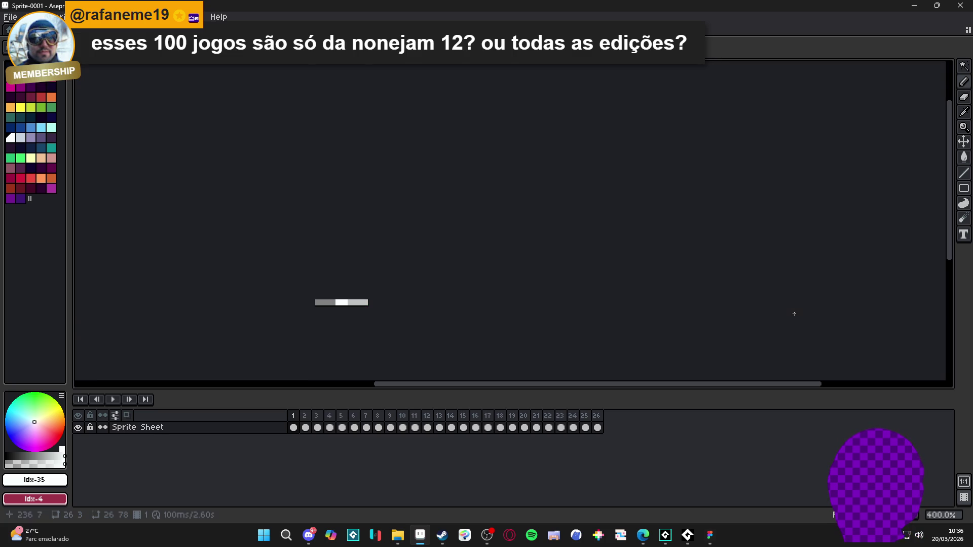
left_click(114, 400)
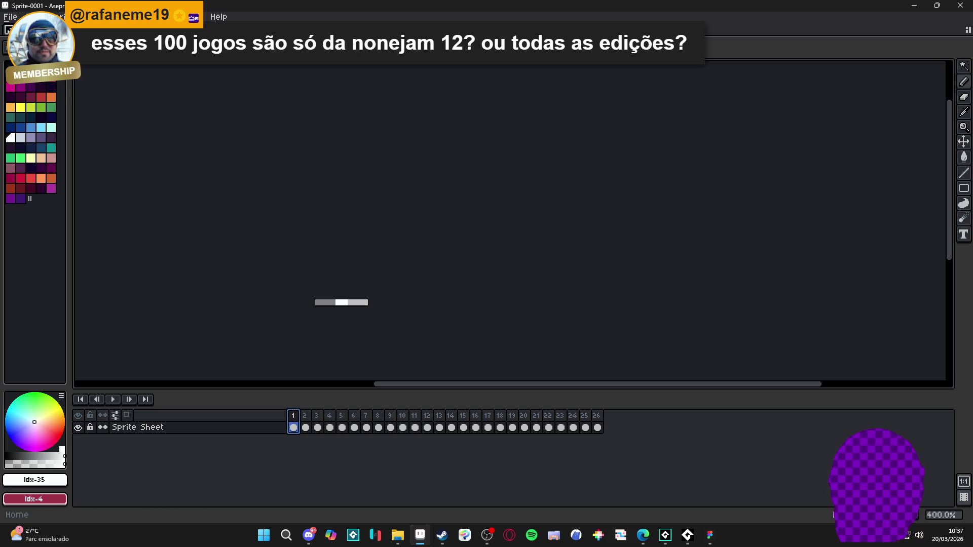
left_click(10, 16)
mouse_move(61, 130)
mouse_move(81, 144)
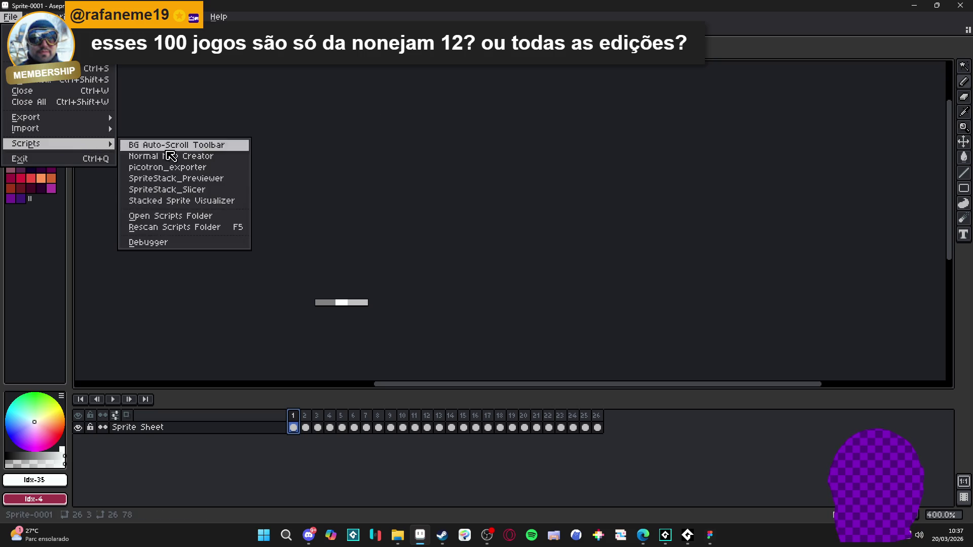
left_click(235, 201)
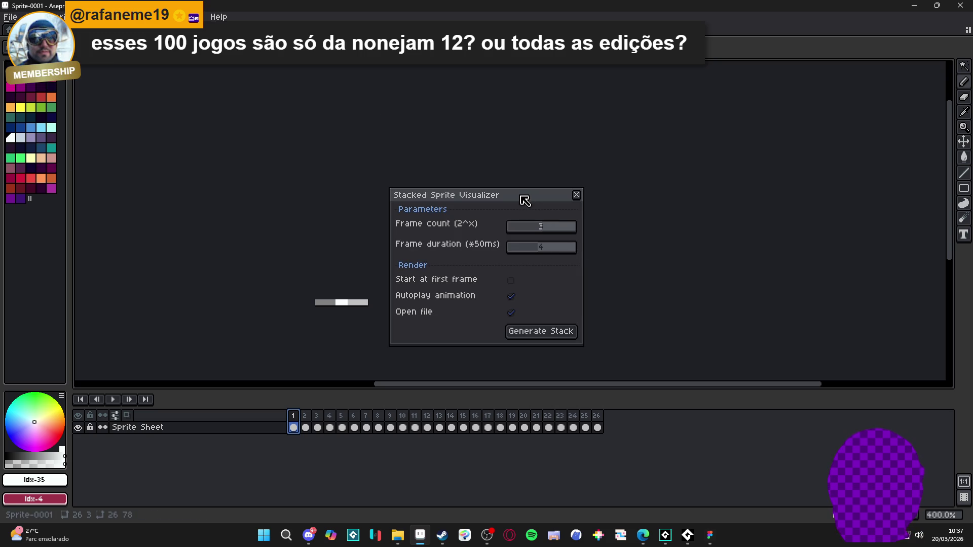
left_click(577, 196)
left_click(10, 17)
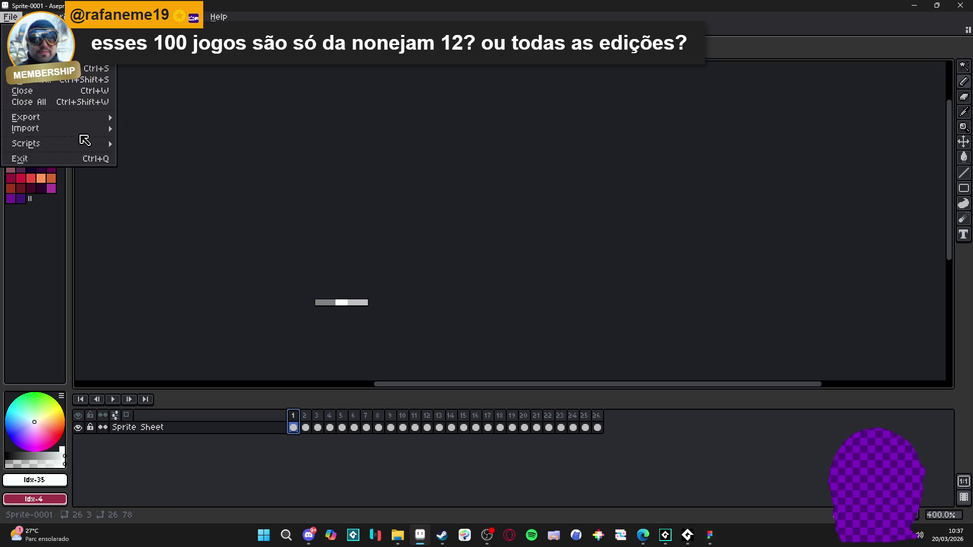
mouse_move(80, 144)
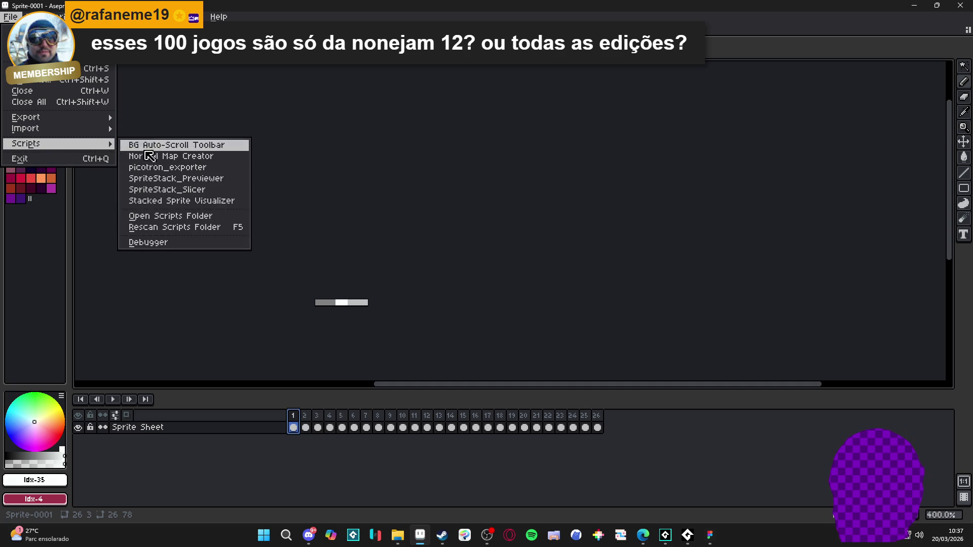
left_click(223, 179)
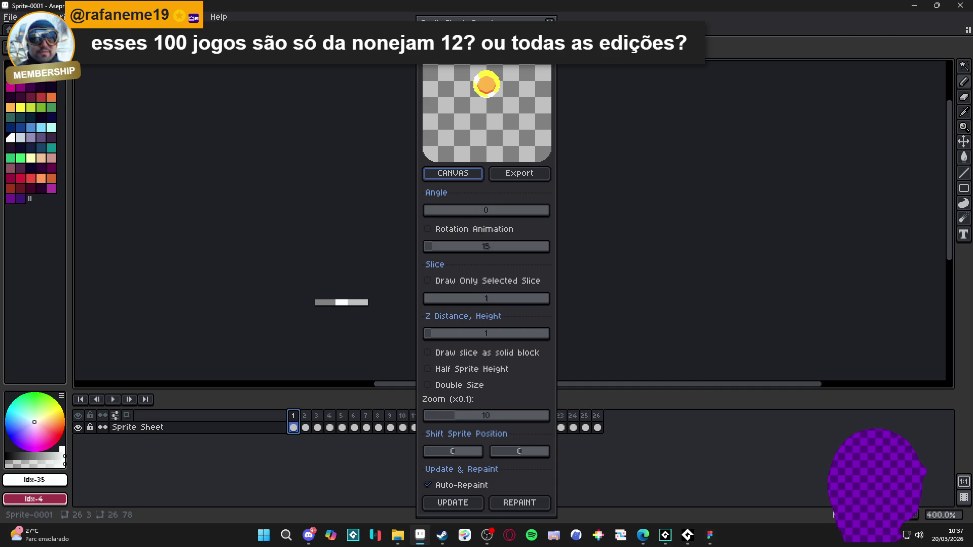
left_click_drag(486, 21, 819, 44)
scroll(824, 105, "down", 6)
scroll(824, 105, "up", 12)
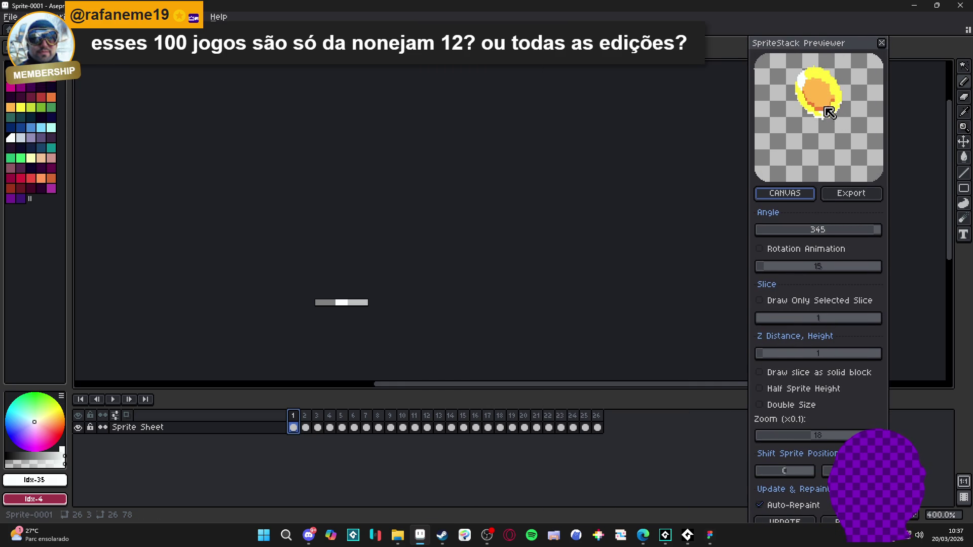
left_click(759, 249)
left_click(829, 269)
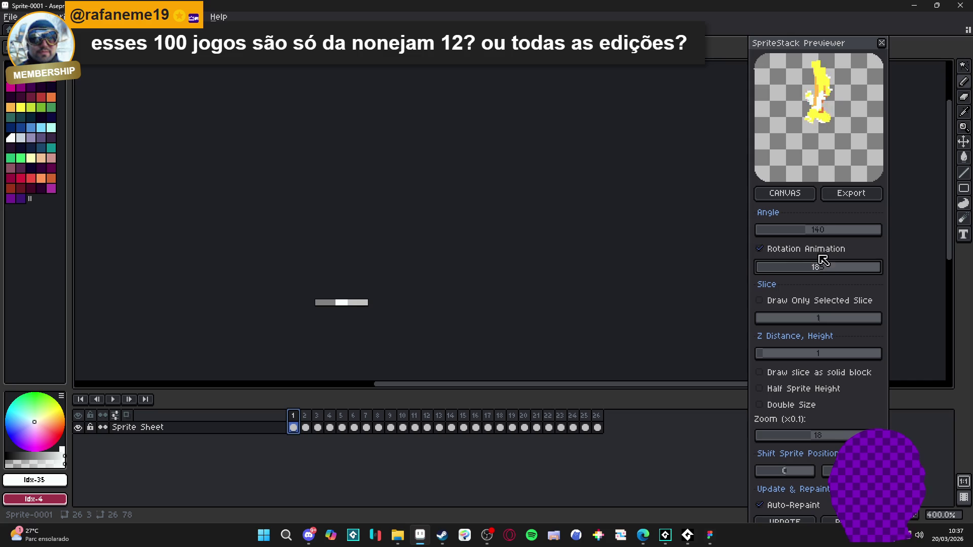
left_click_drag(796, 263, 775, 269)
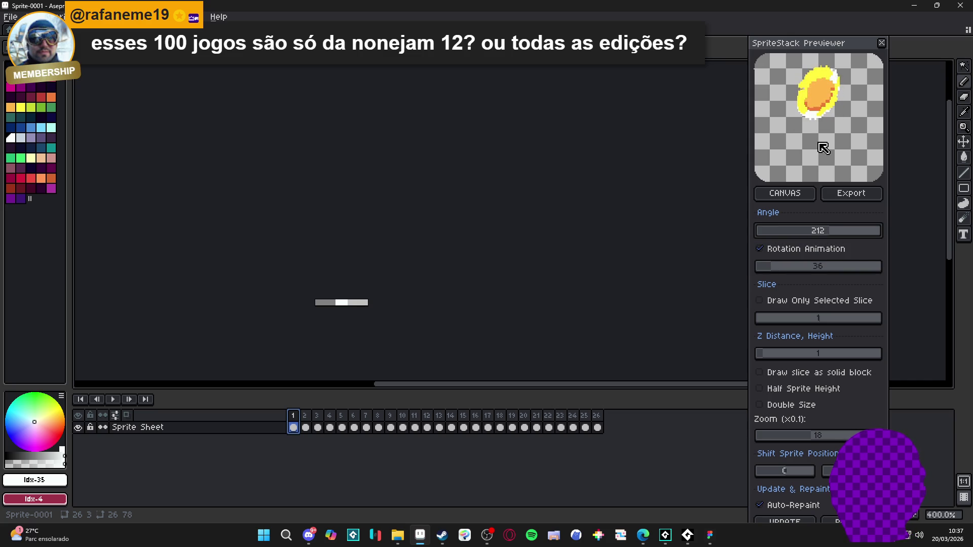
left_click(882, 43)
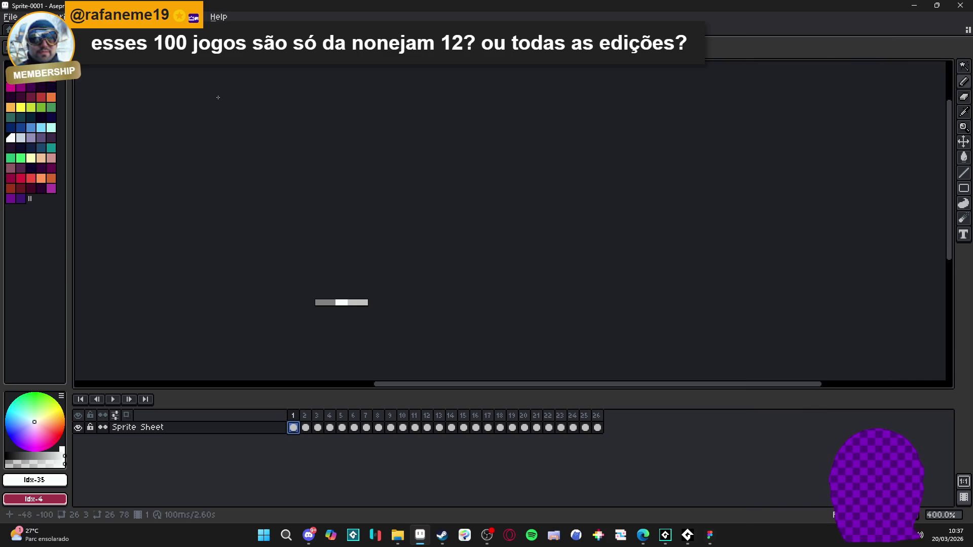
Export the 26 coin slices as a sheet over the Desktop's sprite_stack_test.png.
key("ctrl+e")
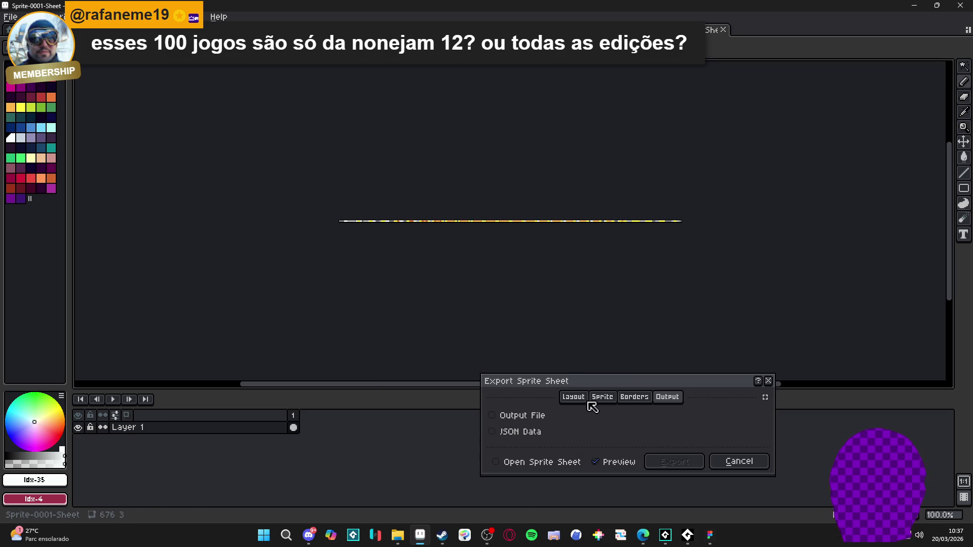
left_click(543, 418)
left_click(763, 416)
left_click(587, 390)
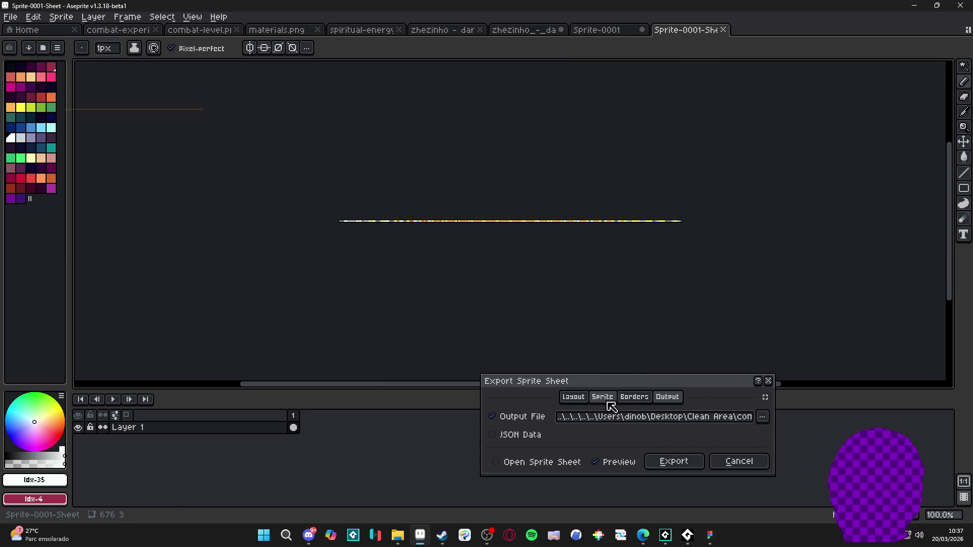
left_click(763, 417)
left_click(630, 301)
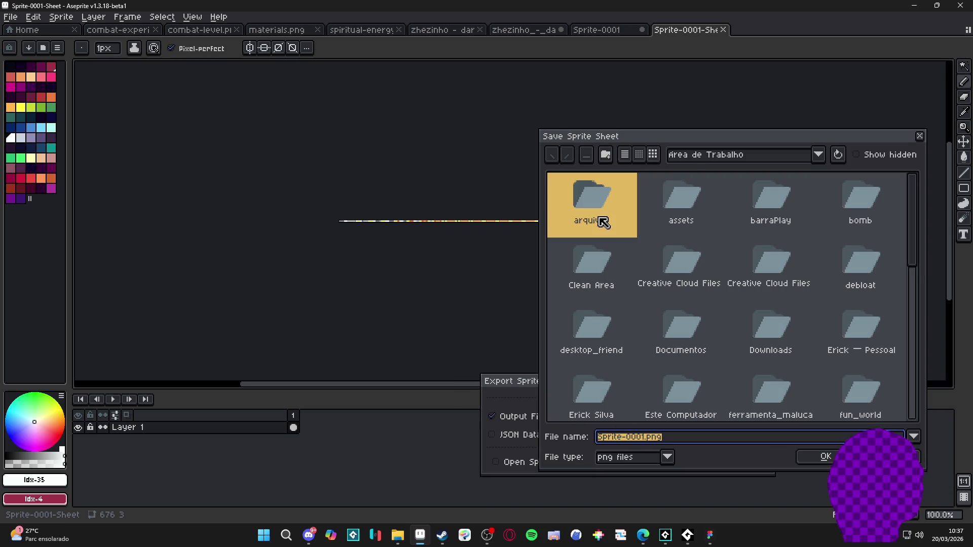
scroll(682, 352, "down", 10)
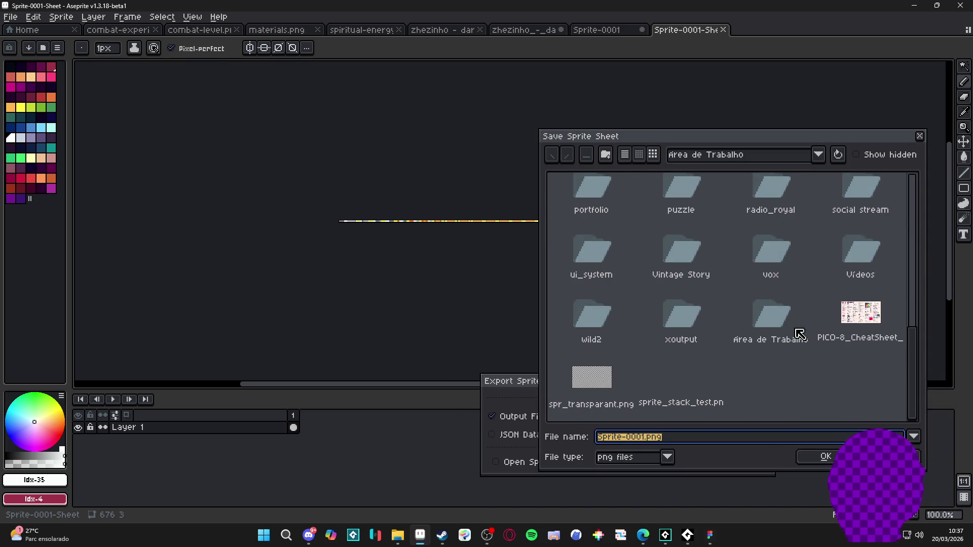
double_click(700, 404)
left_click(573, 452)
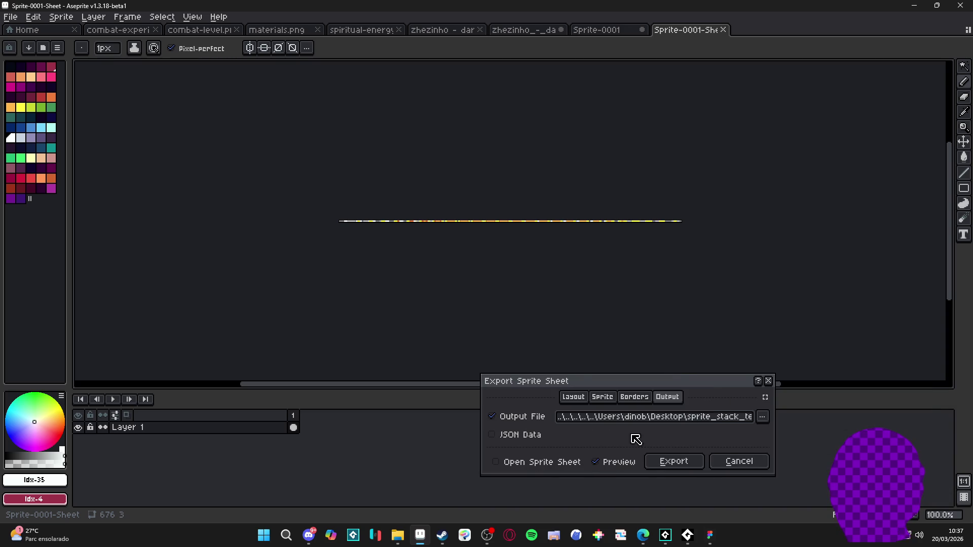
left_click(694, 467)
Minimize the Videos Explorer window to return to Aseprite.
mouse_move(397, 536)
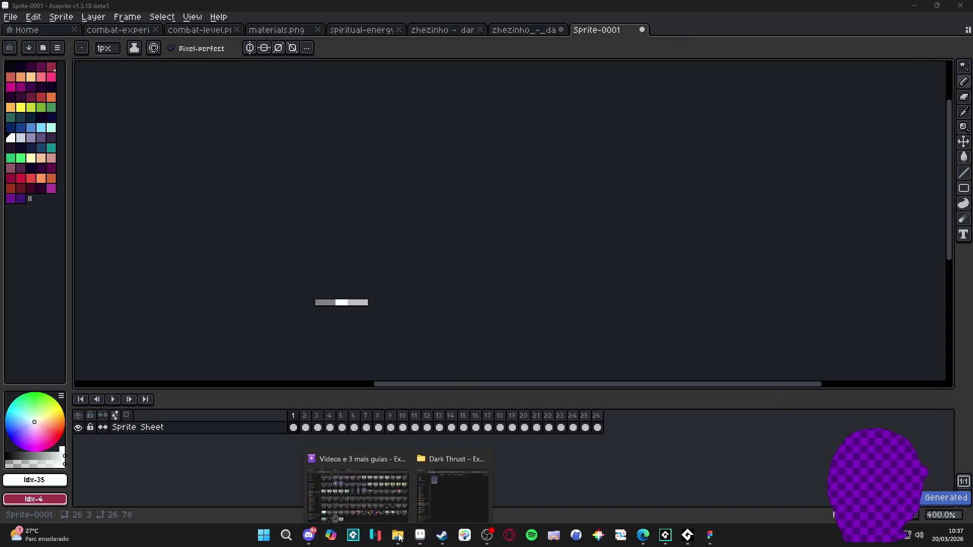
left_click(386, 478)
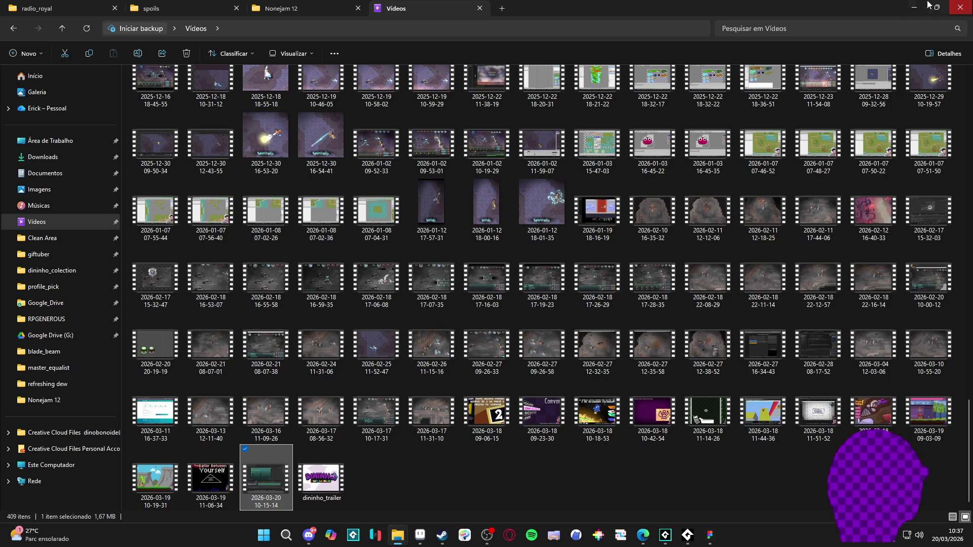
left_click(914, 7)
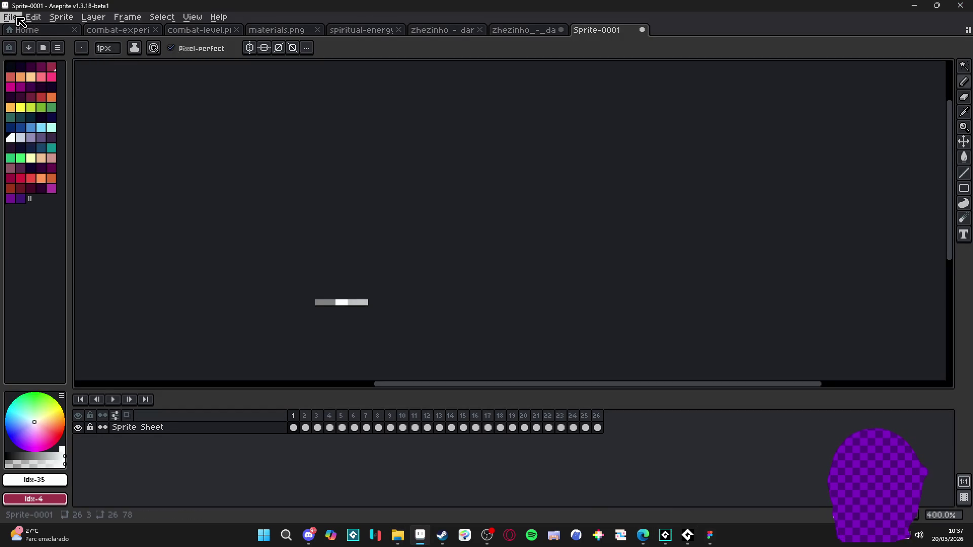
Open the scripts folder from File > Scripts > Open Scripts Folder.
left_click(19, 20)
mouse_move(72, 148)
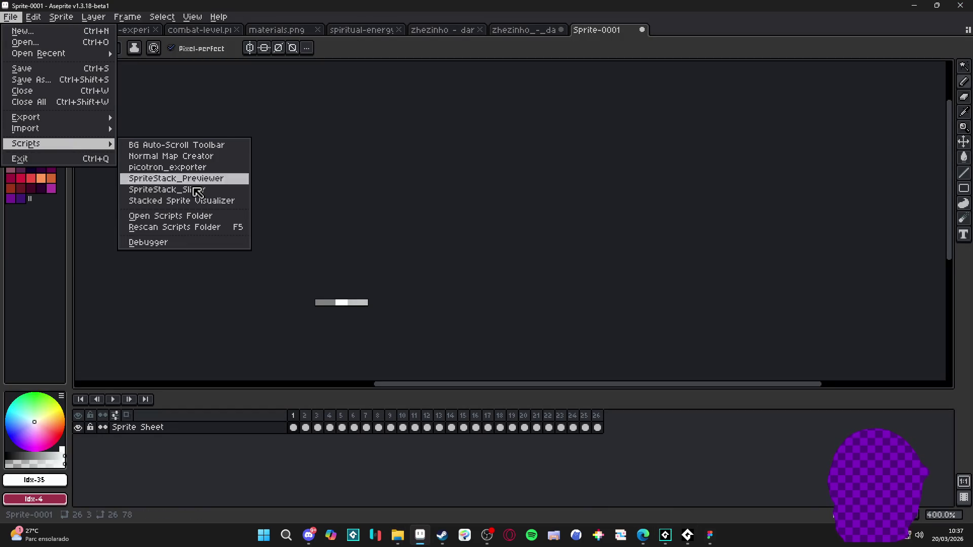
left_click(203, 219)
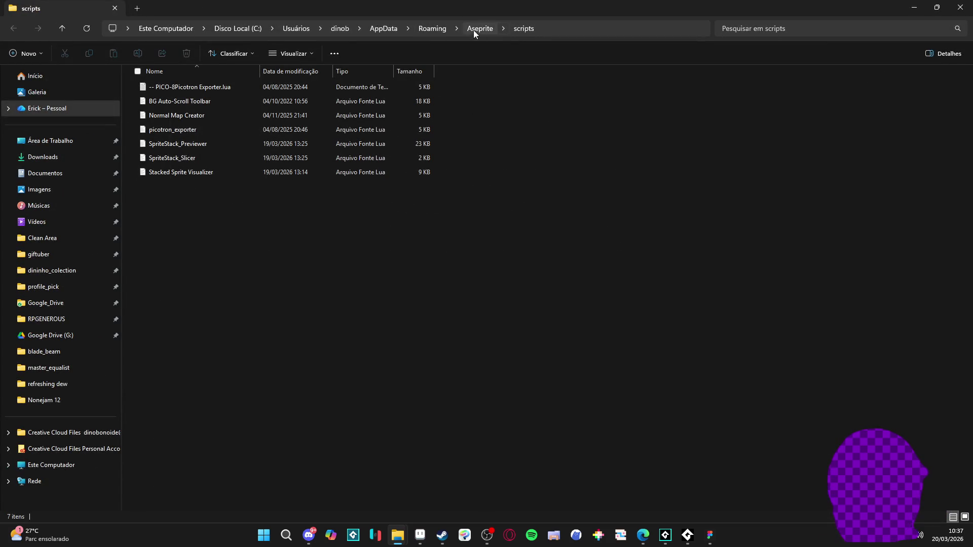
Open the Aseprite extensions folder and launch StackedSpriteViewer.exe.
left_click(473, 29)
double_click(194, 102)
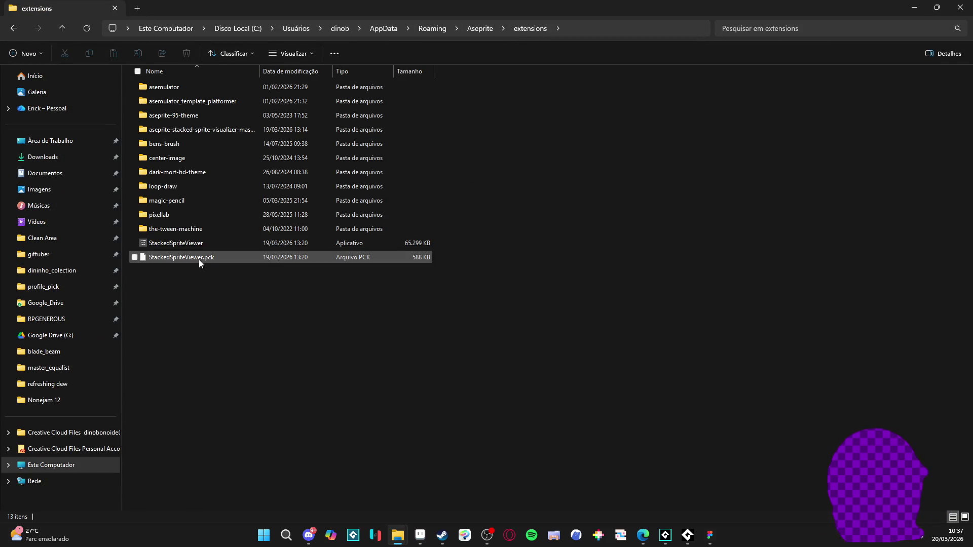
double_click(206, 246)
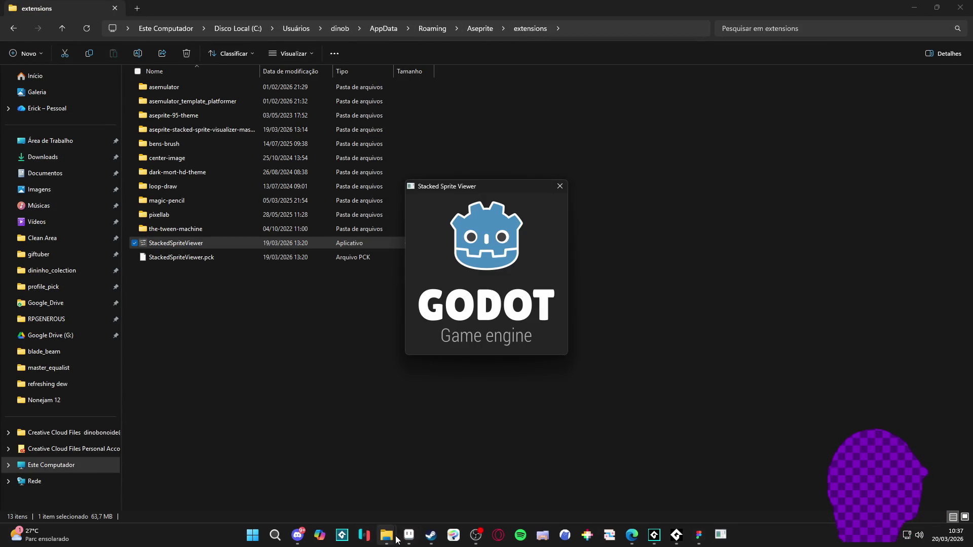
mouse_move(387, 537)
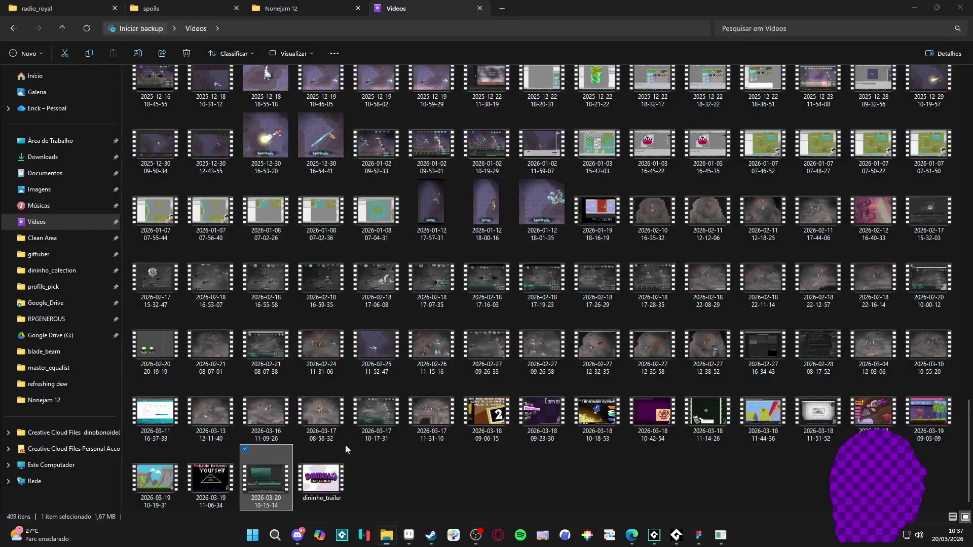
left_click(346, 445)
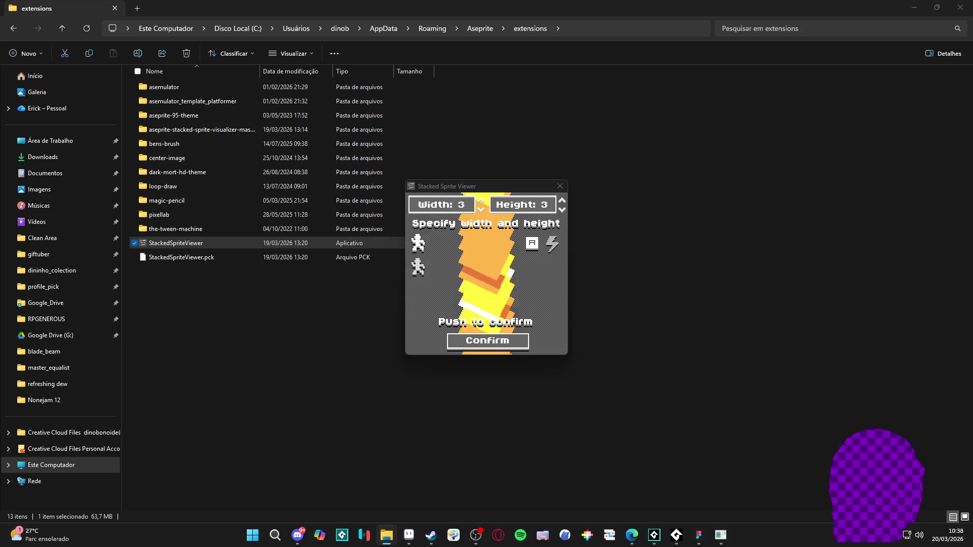
Load the sheet into Stacked Sprite Viewer at a width of 26.
left_click(457, 202)
type("26")
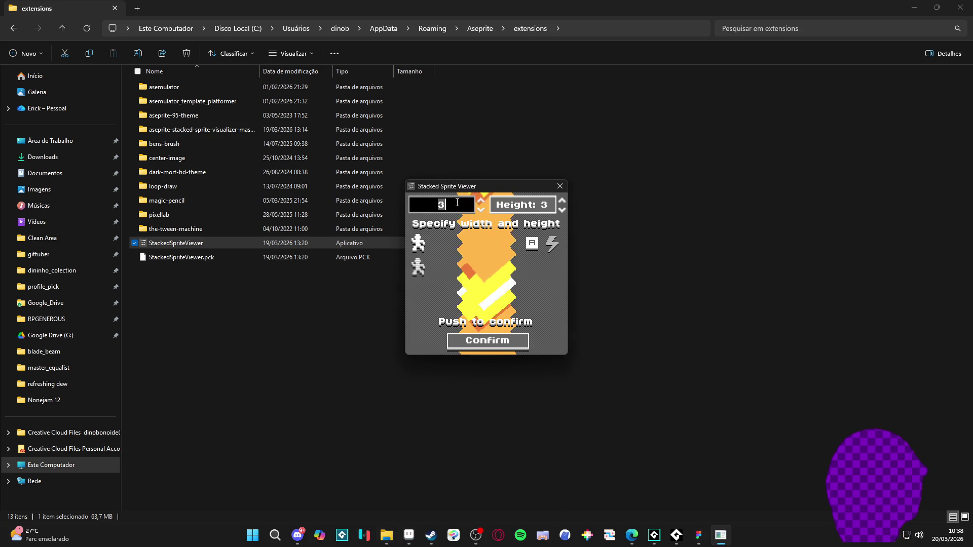
left_click(488, 242)
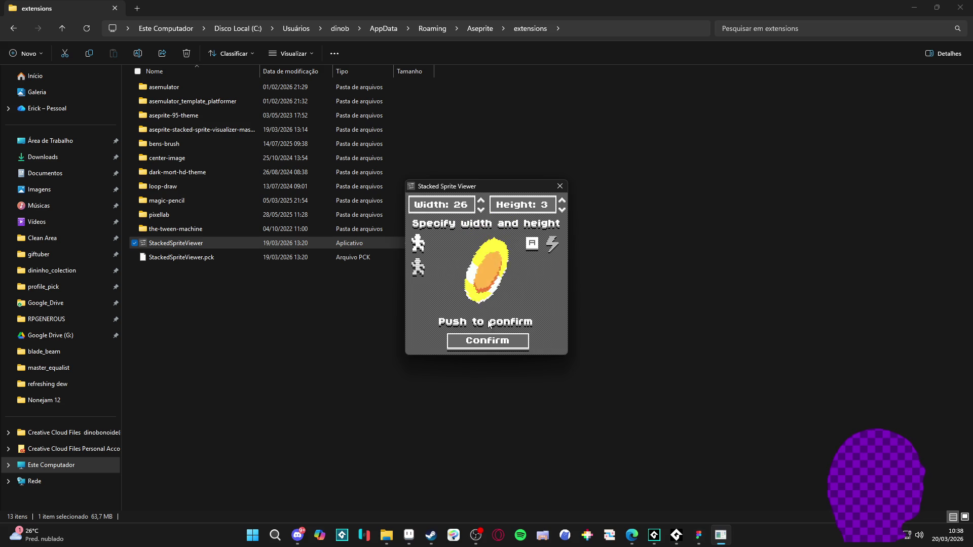
left_click(488, 341)
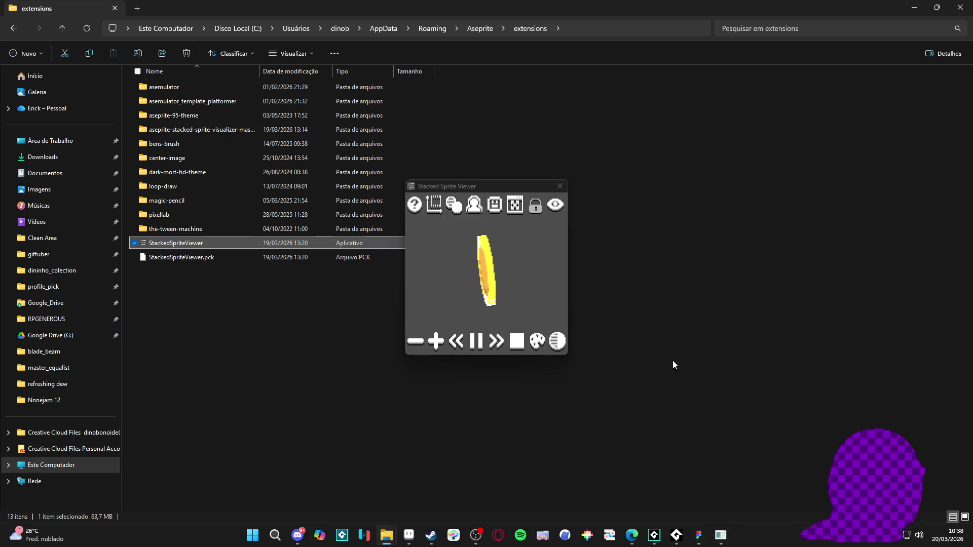
Turn off Pixelate and Outline, try Grayscale then the purple Palette, and close the viewer.
left_click(495, 205)
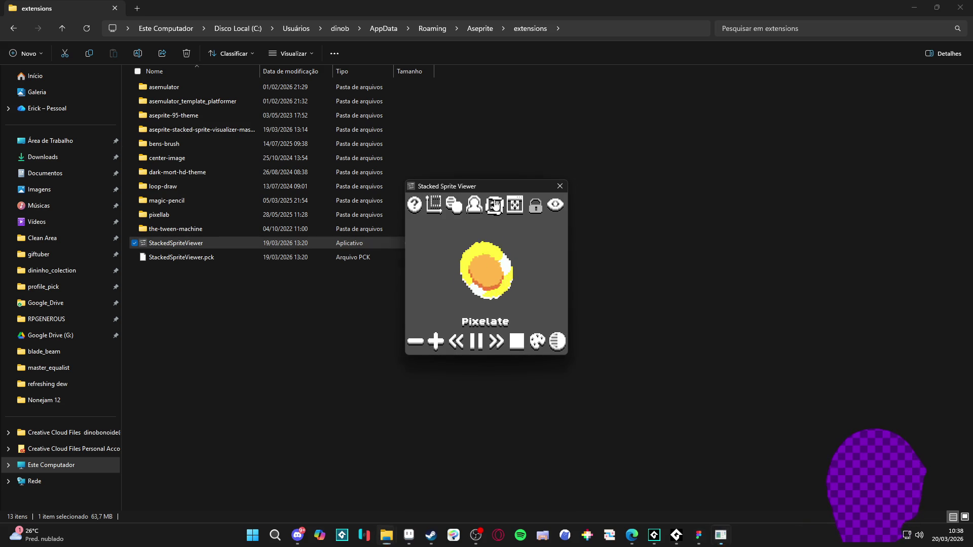
left_click(474, 205)
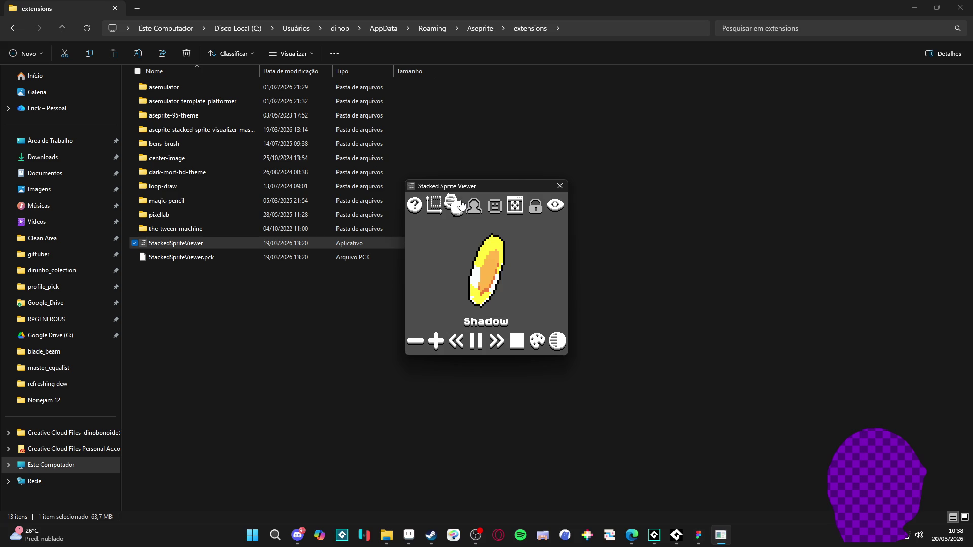
left_click(556, 343)
left_click(538, 342)
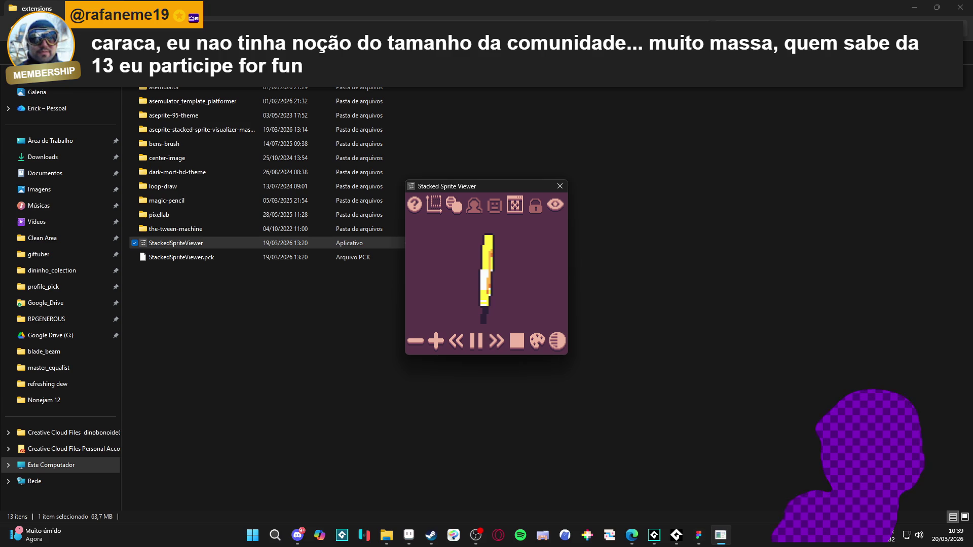
left_click(560, 186)
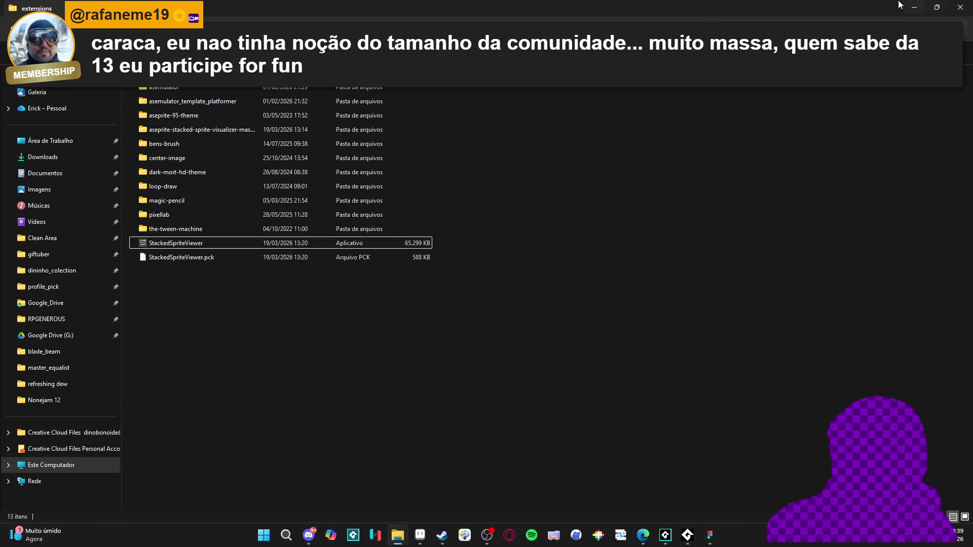
Back in Aseprite, close Sprite-0001 without saving its changes.
key("alt+Tab")
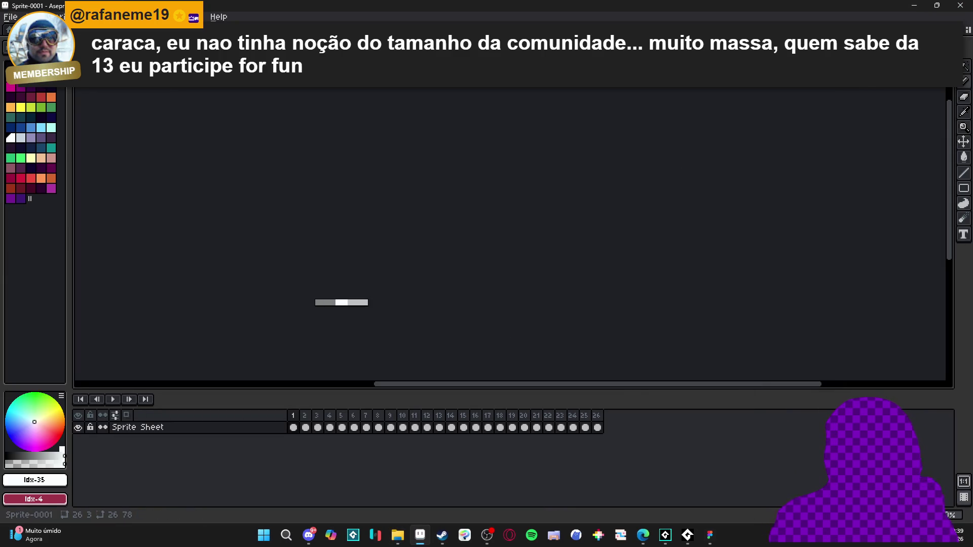
key("ctrl+w")
left_click(500, 293)
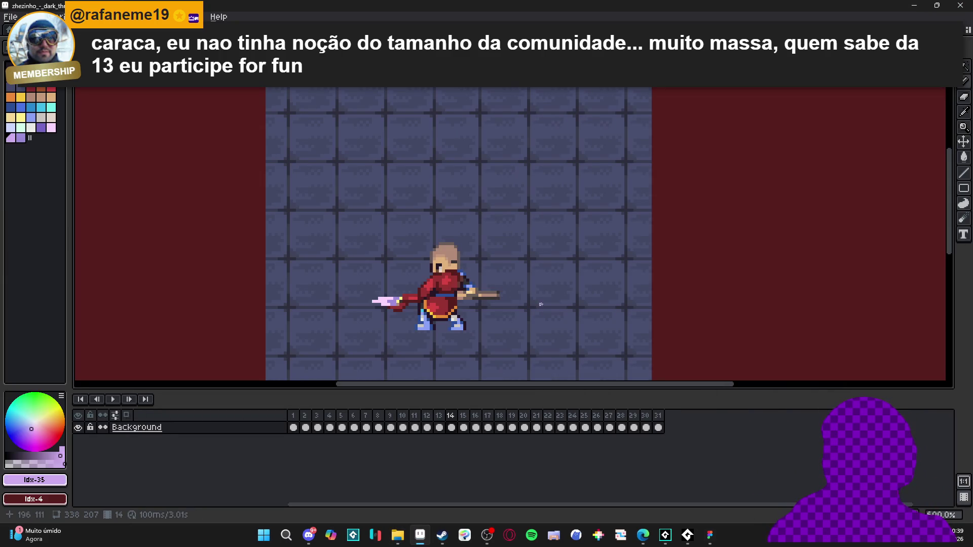
Switch to the Pencil tool and play the spear-thrust animation.
mouse_move(453, 346)
left_mouse_down()
mouse_move(457, 330)
mouse_move(472, 325)
mouse_move(454, 329)
left_mouse_up()
key("v")
key("b")
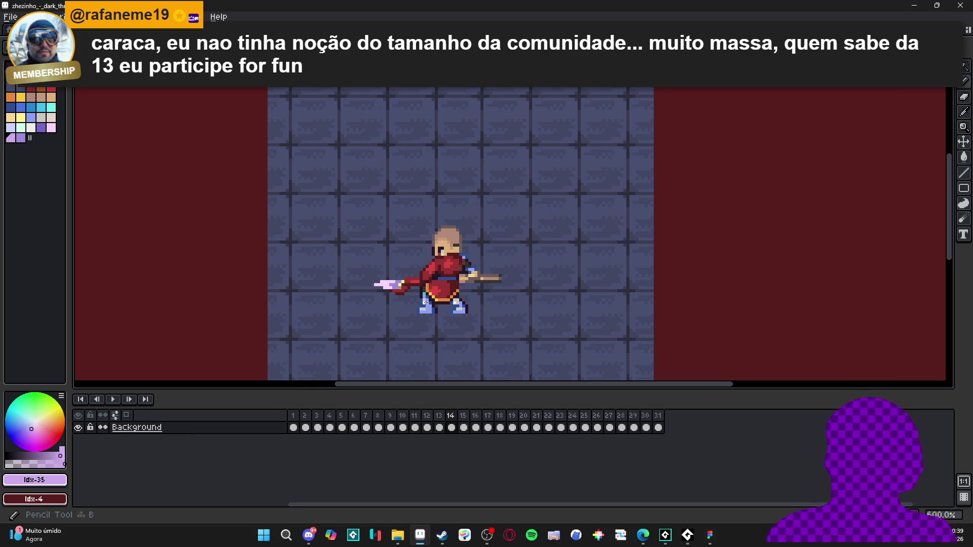
left_click(111, 400)
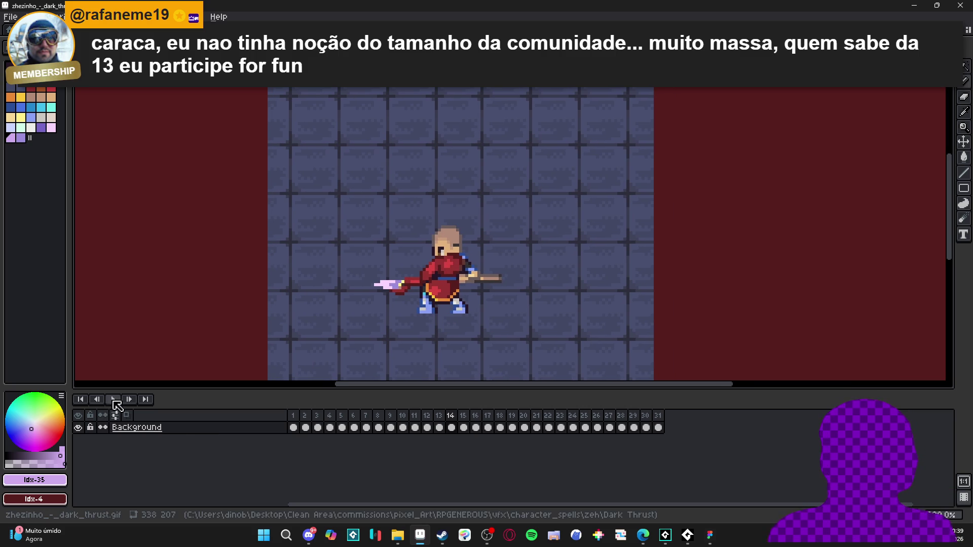
scroll(532, 306, "down", 1)
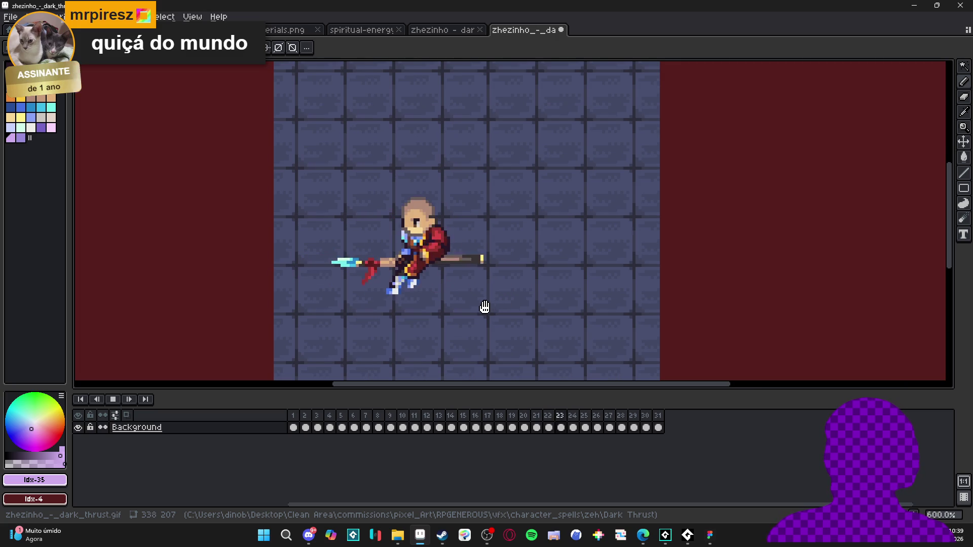
scroll(537, 330, "up", 1)
right_click(185, 427)
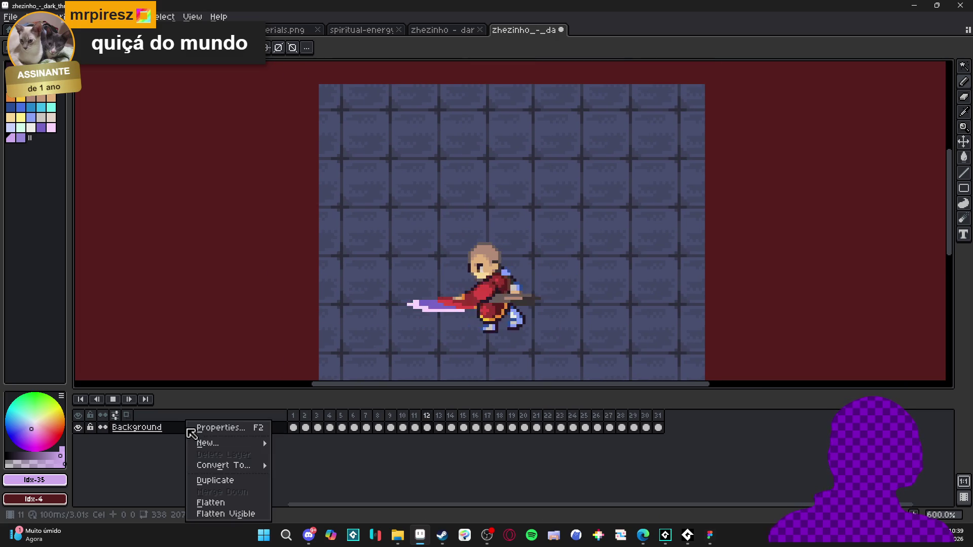
Convert the Background into a regular layer and stop playback.
mouse_move(243, 465)
left_click(314, 481)
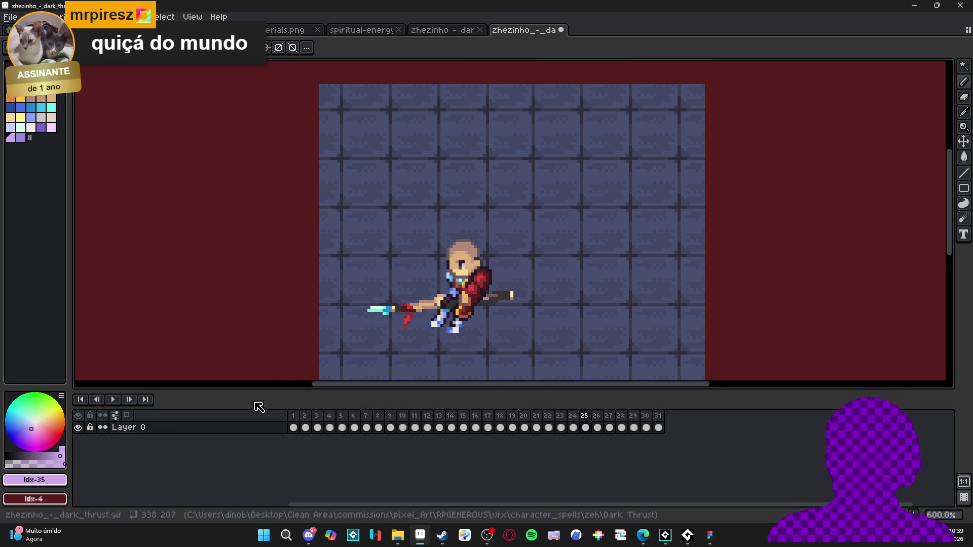
left_click(112, 396)
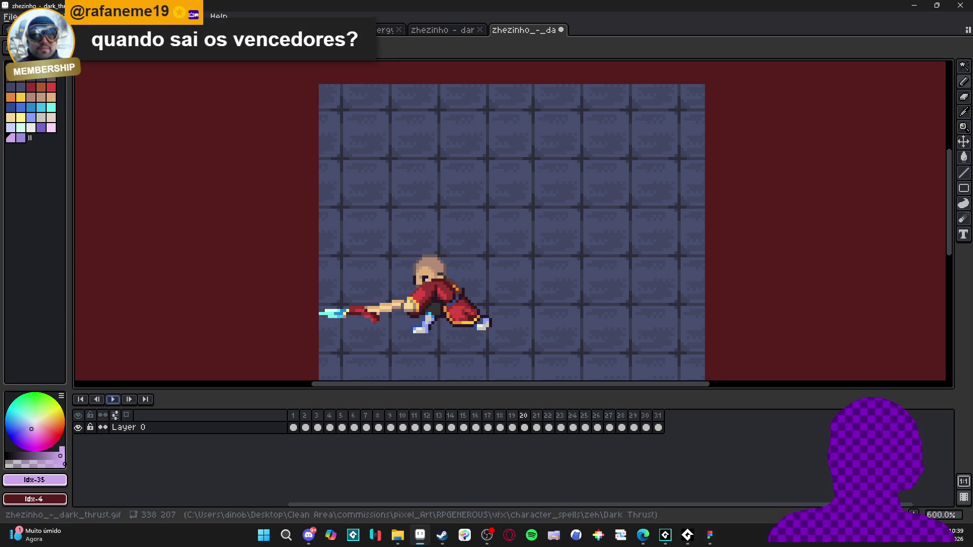
Set every frame to a constant 80 ms duration and play the animation.
left_click(133, 17)
mouse_move(200, 162)
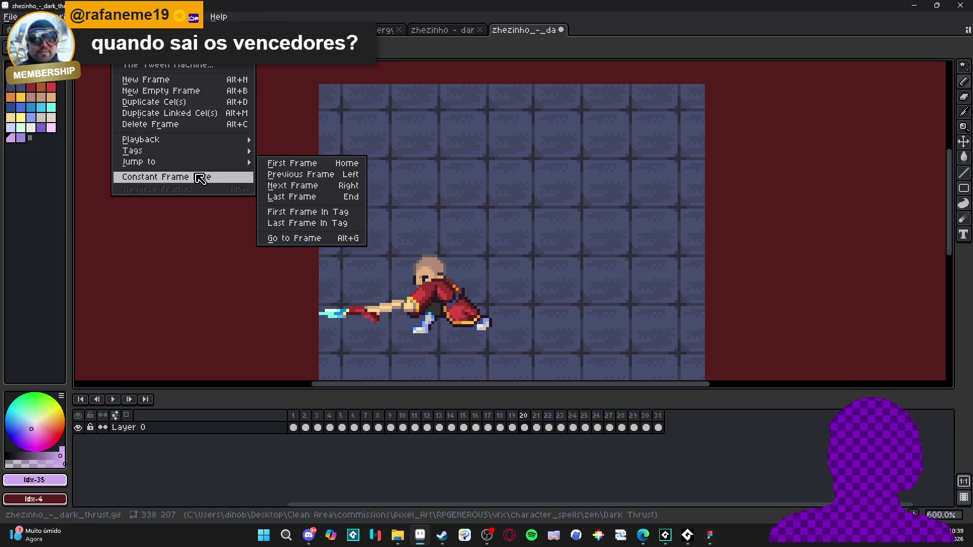
left_click(204, 177)
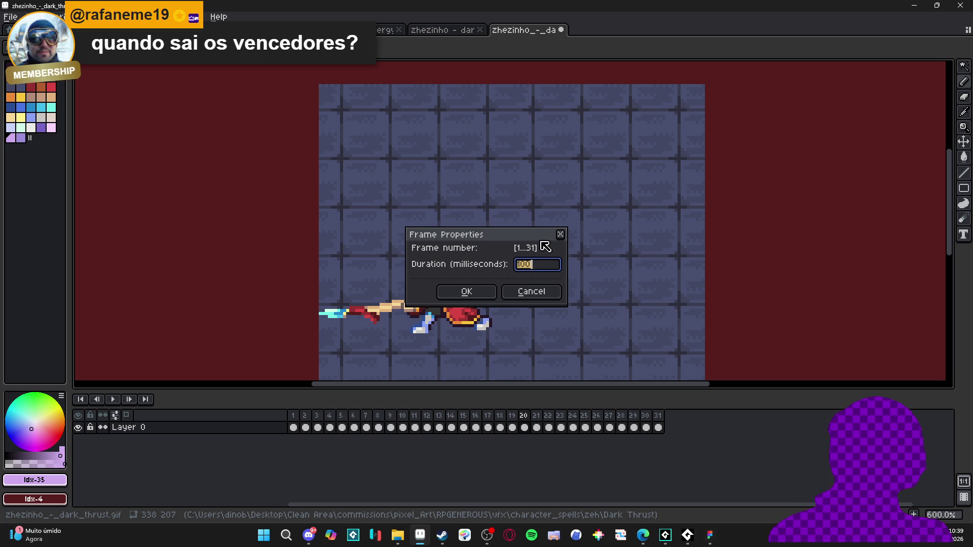
left_click_drag(527, 229, 909, 183)
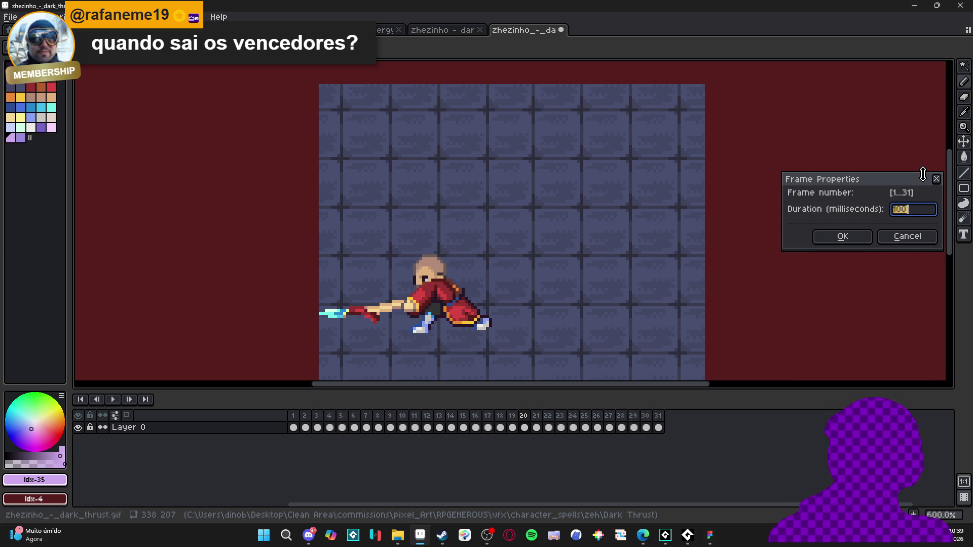
type("80")
left_click(842, 236)
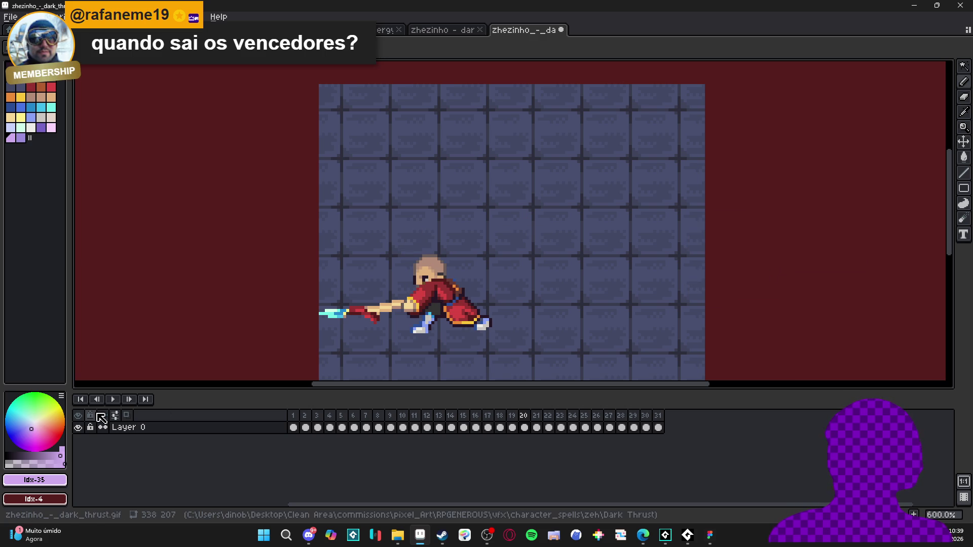
left_click(115, 400)
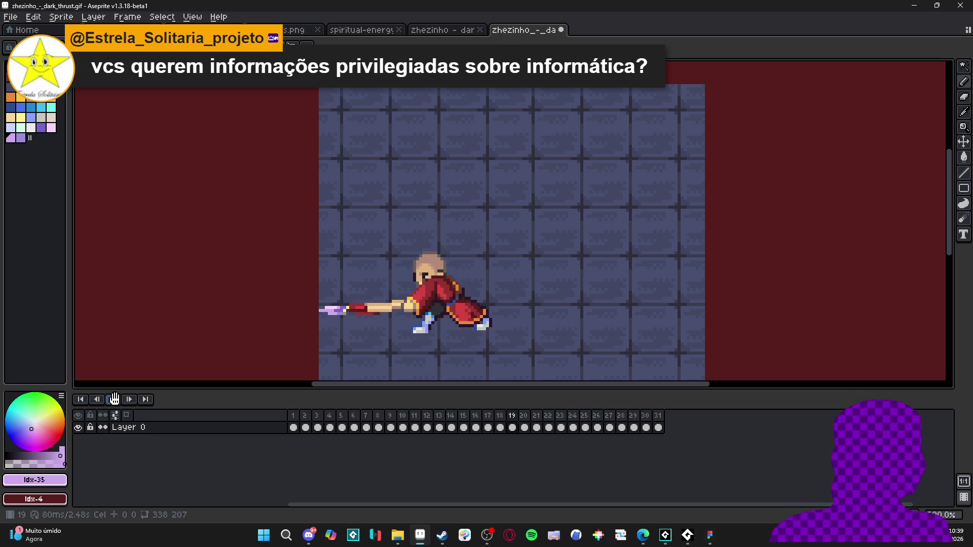
Stop playback and step through frames 12–20 to review the thrust poses.
left_click(113, 399)
left_click(526, 417)
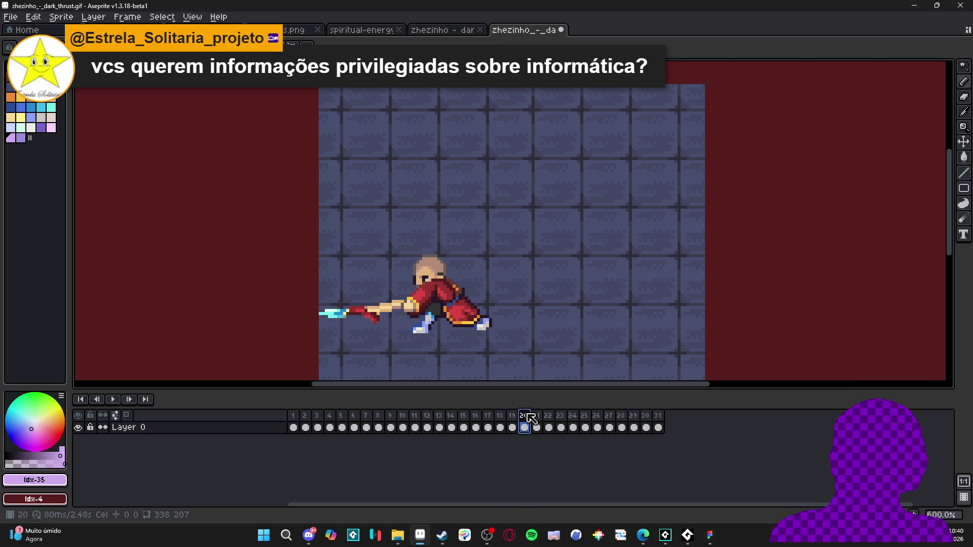
left_click(113, 400)
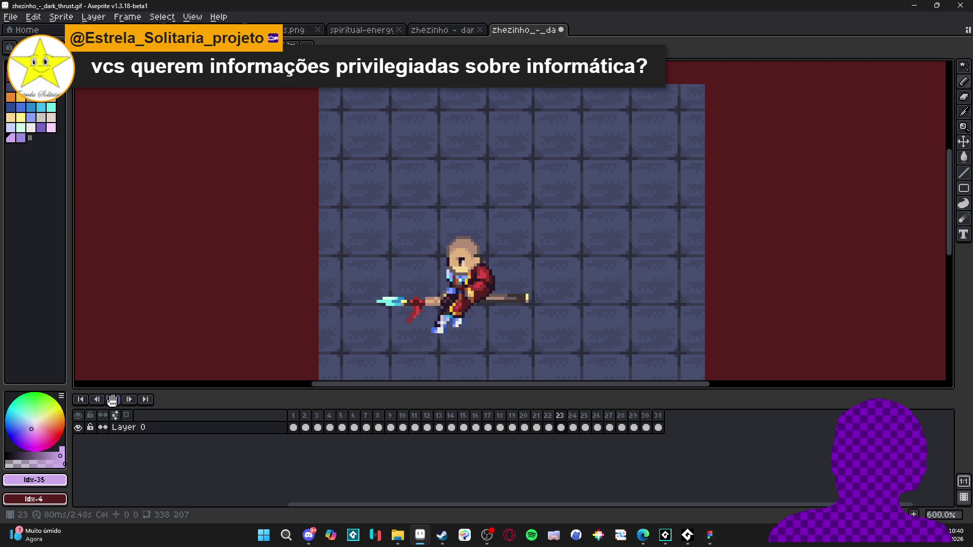
left_click(533, 440)
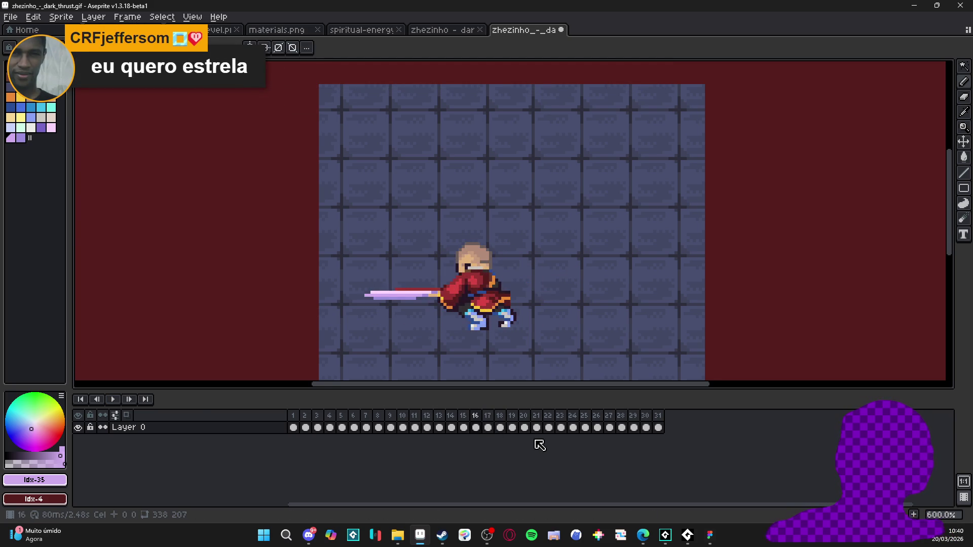
key("Left")
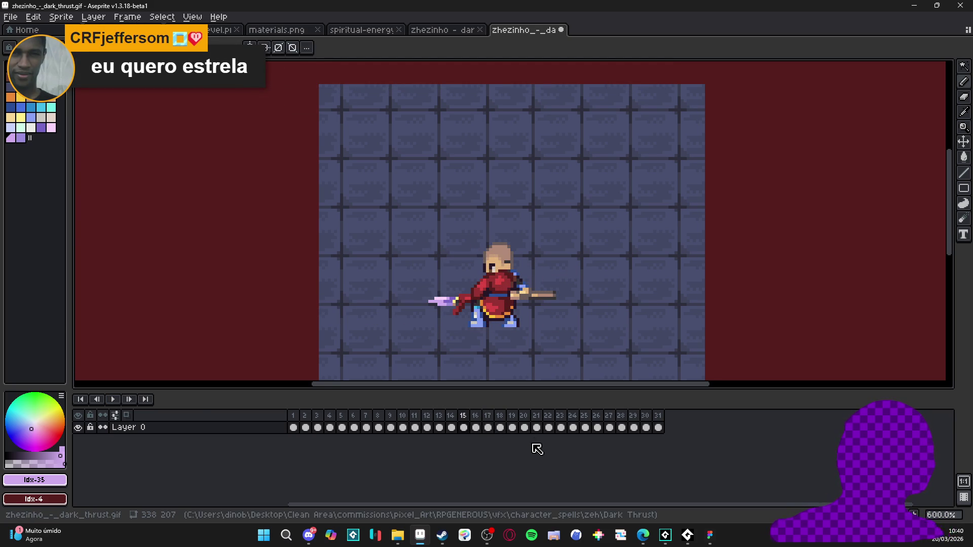
left_click(453, 416)
left_click(464, 422)
left_click(439, 421)
left_click(426, 421)
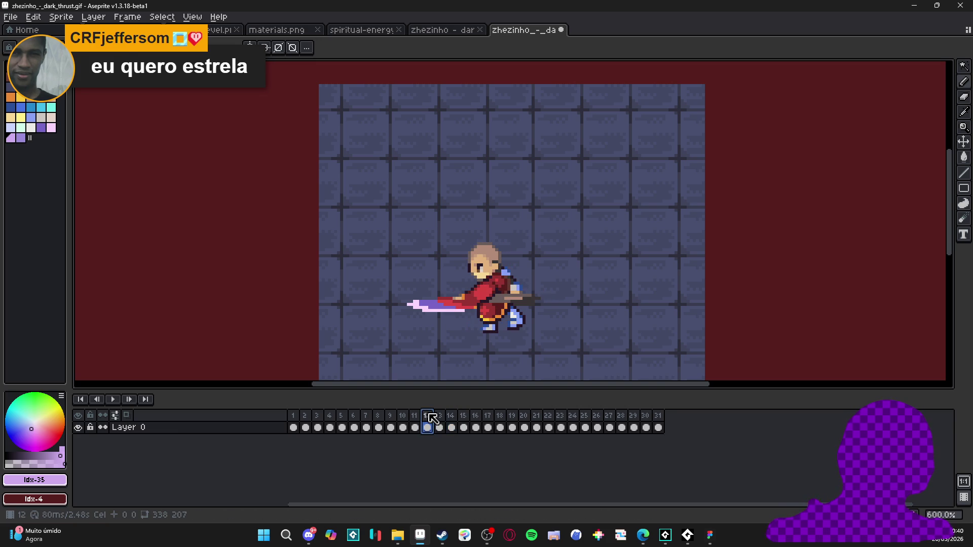
left_click(462, 417)
left_click(479, 416)
Set frames 16–19 to 50 ms and replay the animation from the start.
mouse_move(485, 420)
left_mouse_down()
mouse_move(536, 424)
mouse_move(520, 426)
left_mouse_up()
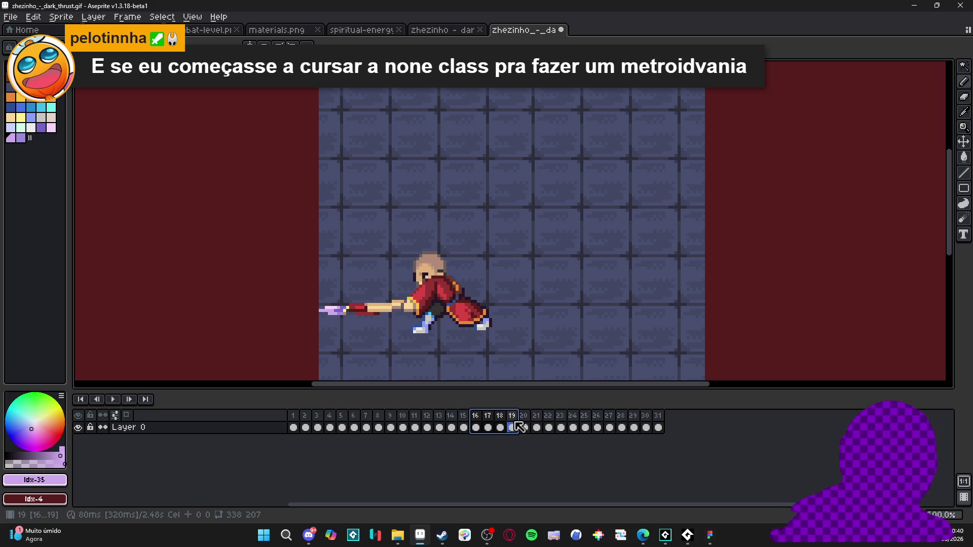
key("shift+p")
type("50")
key("Return")
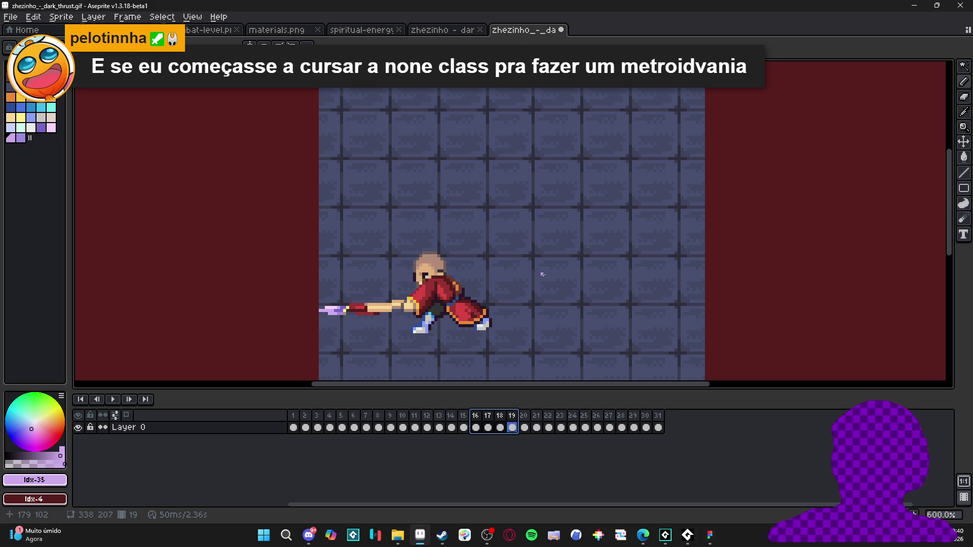
left_click(293, 427)
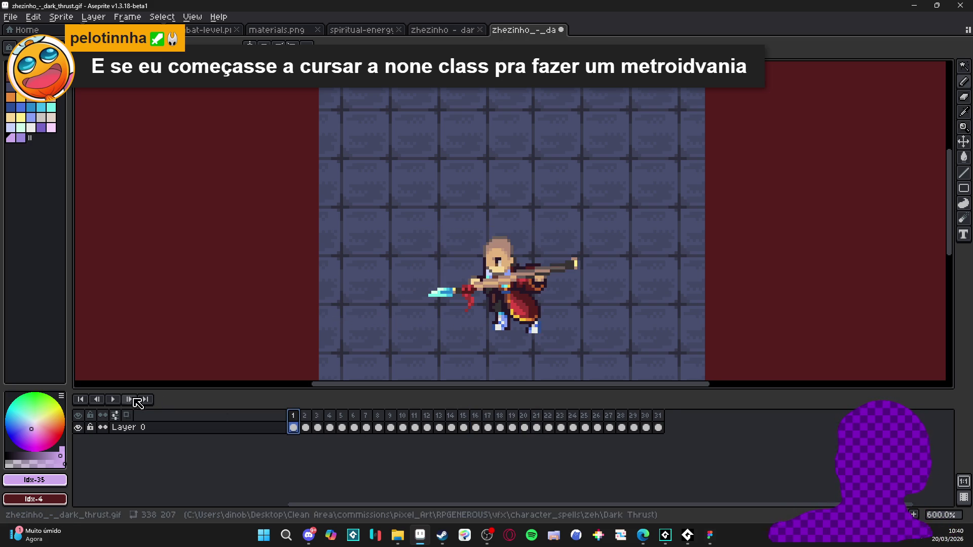
left_click(112, 400)
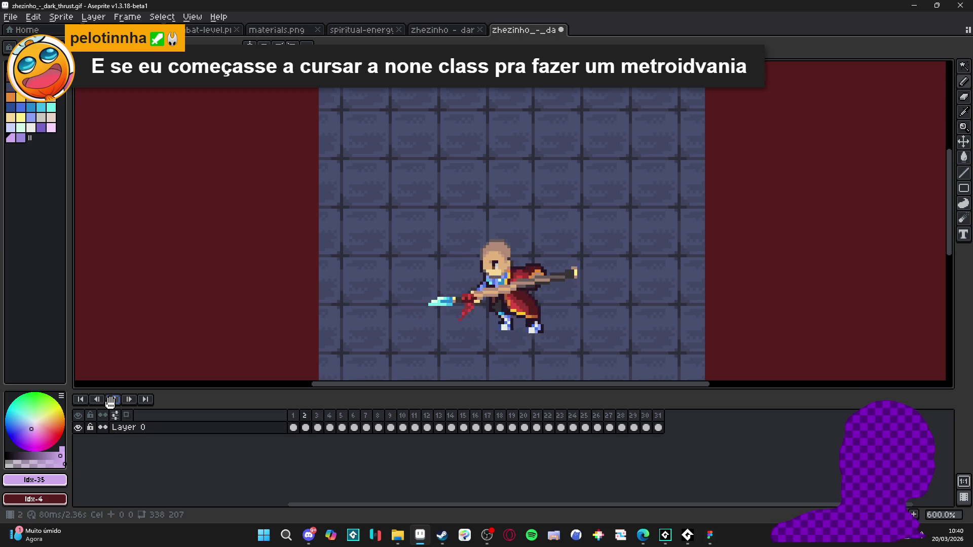
Compare frames 18–20, set frames 19–20 to 10 ms, and play again.
left_click(110, 400)
left_click(512, 427)
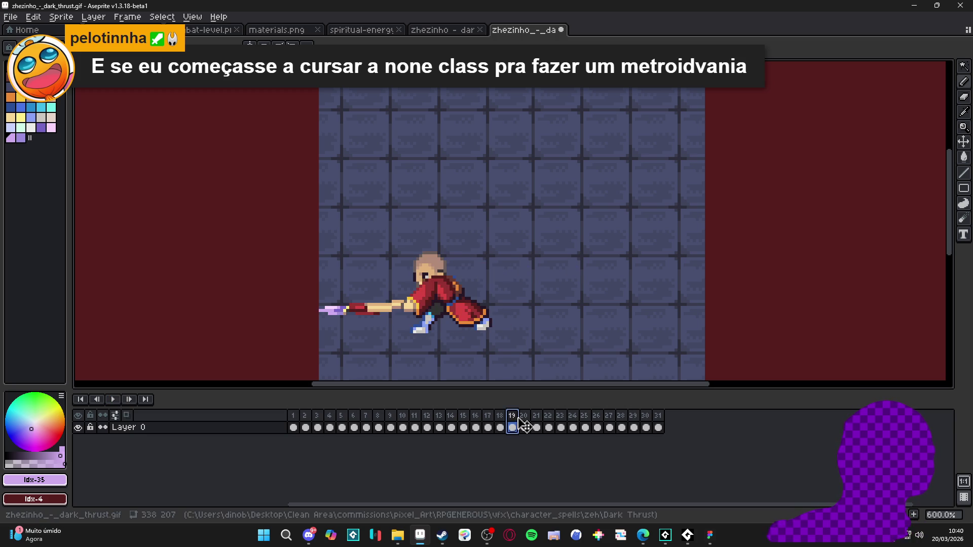
left_click(524, 423)
left_click(512, 423)
left_click(523, 423)
left_click(512, 423)
left_click(500, 423)
left_click(512, 425)
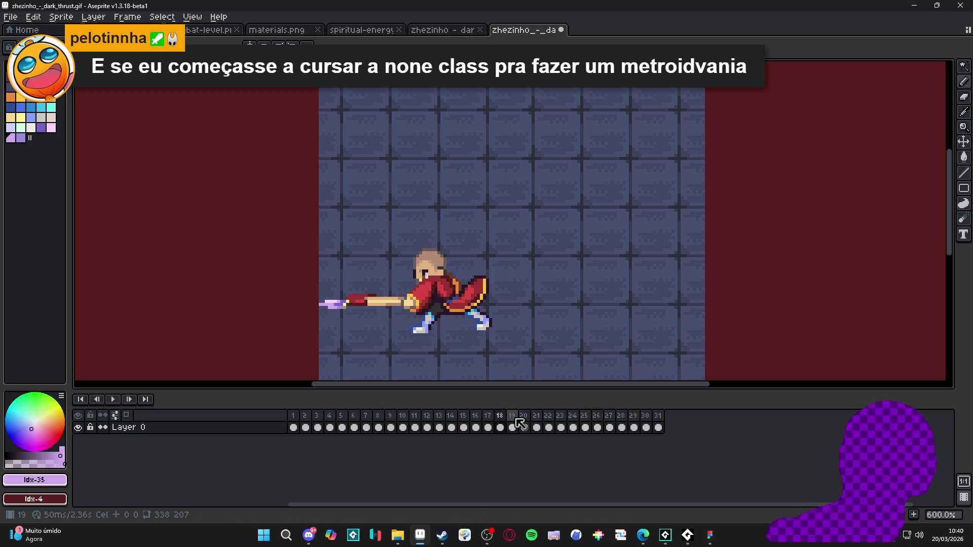
left_click_drag(512, 424, 524, 424)
double_click(524, 417)
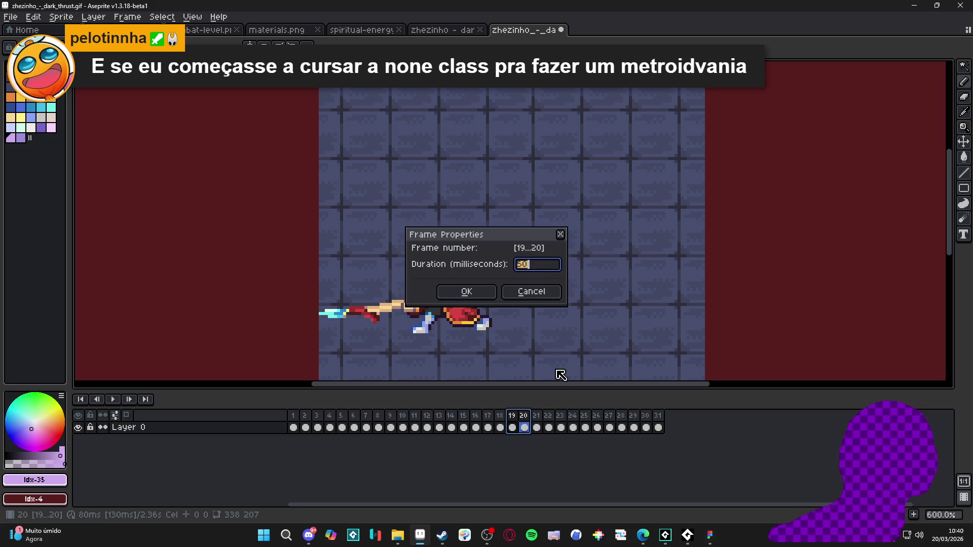
left_click_drag(521, 242, 695, 213)
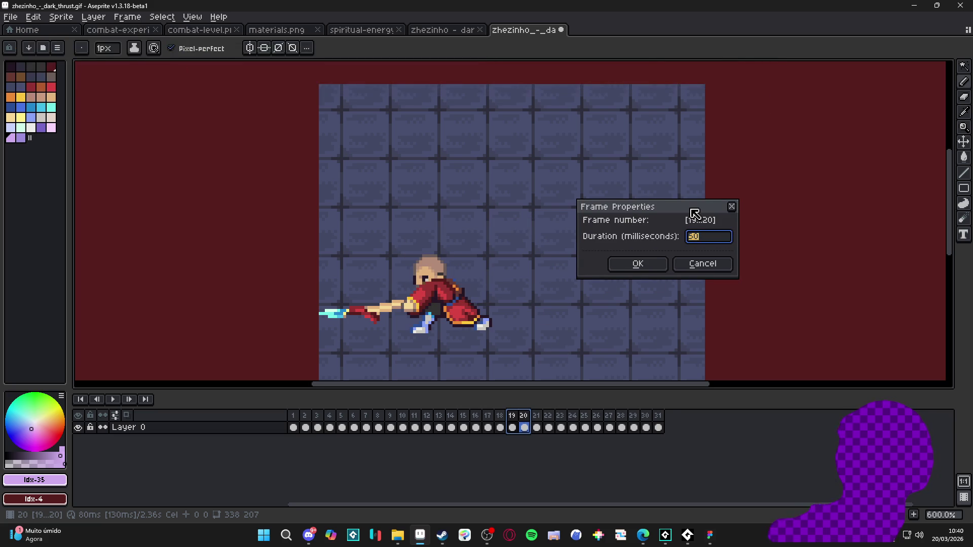
type("10")
key("Return")
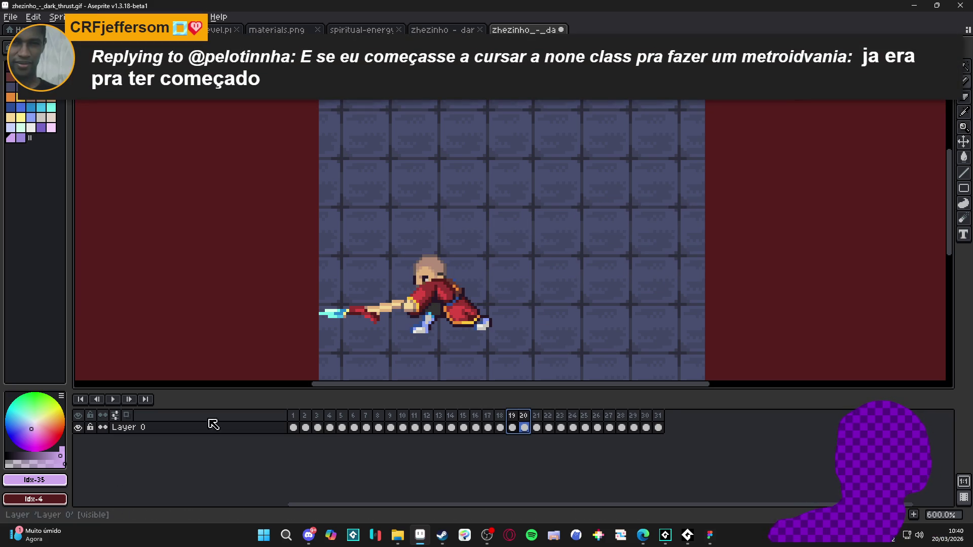
left_click(115, 400)
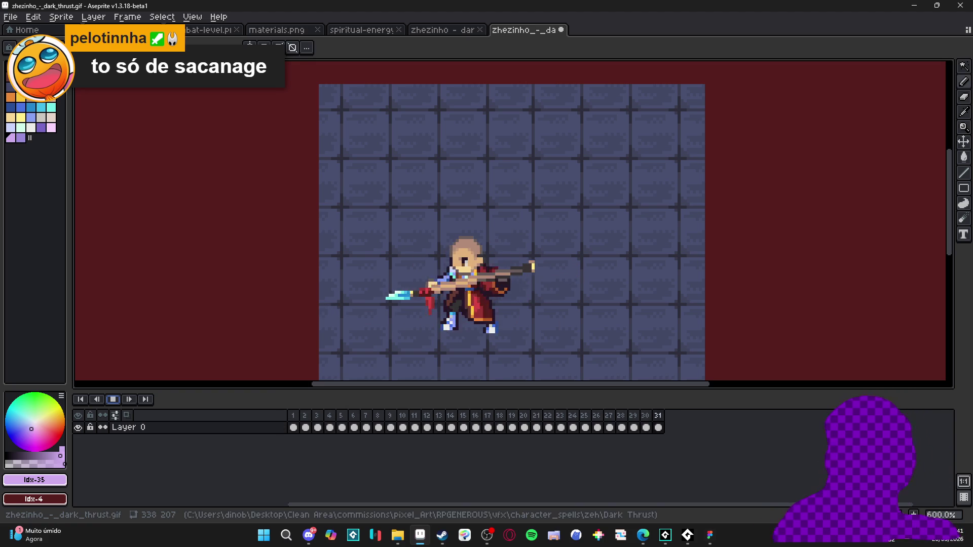
Let the retimed loop play, then stop it back on frame 1.
key("Return")
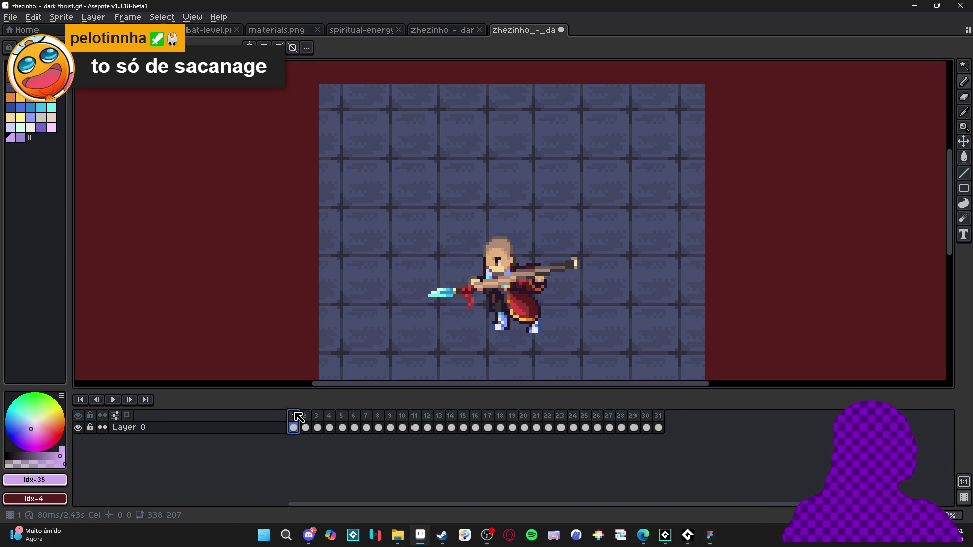
Return to frame 1 and add a new layer to the sprite.
left_click(317, 427)
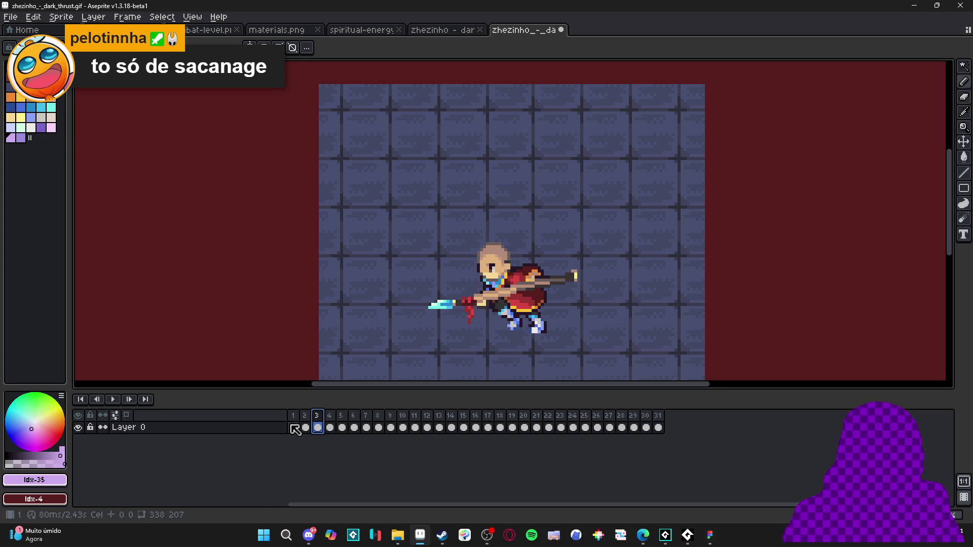
left_click(294, 429)
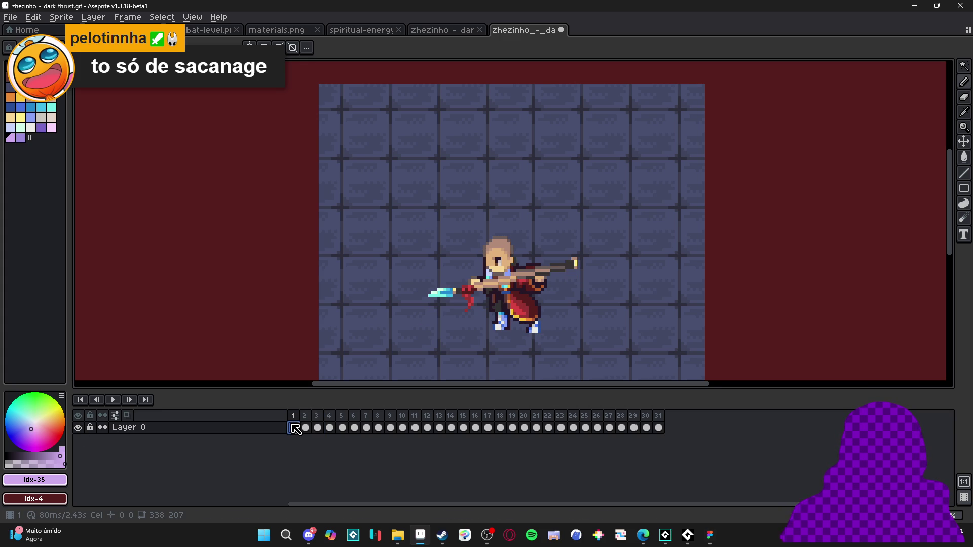
key("shift+n")
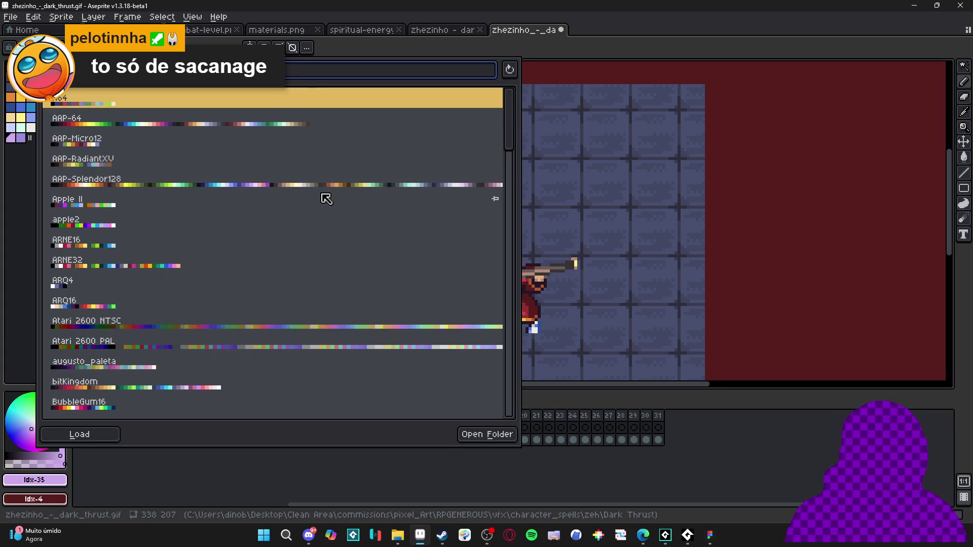
Load the AAP-Splendor128 palette, go to frame 8, and type 'dark matter vfx gif' in the browser.
left_click(331, 191)
left_click(32, 337)
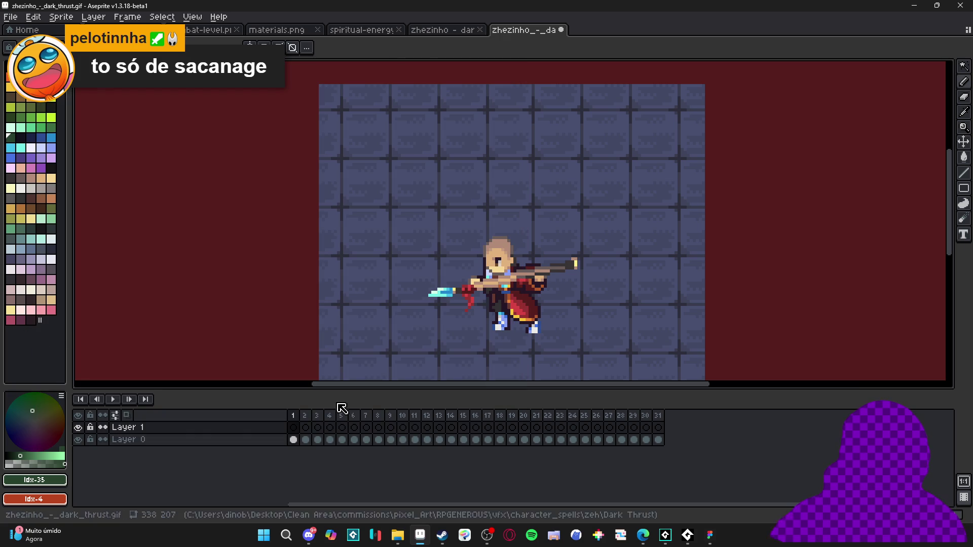
left_click(366, 416)
left_click(382, 416)
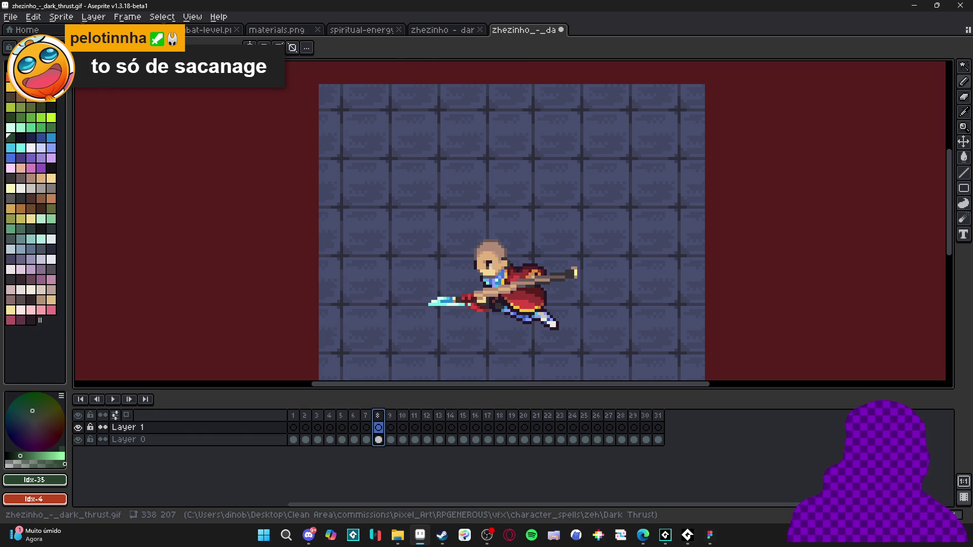
key("alt+Tab")
type("dark matter vfx g")
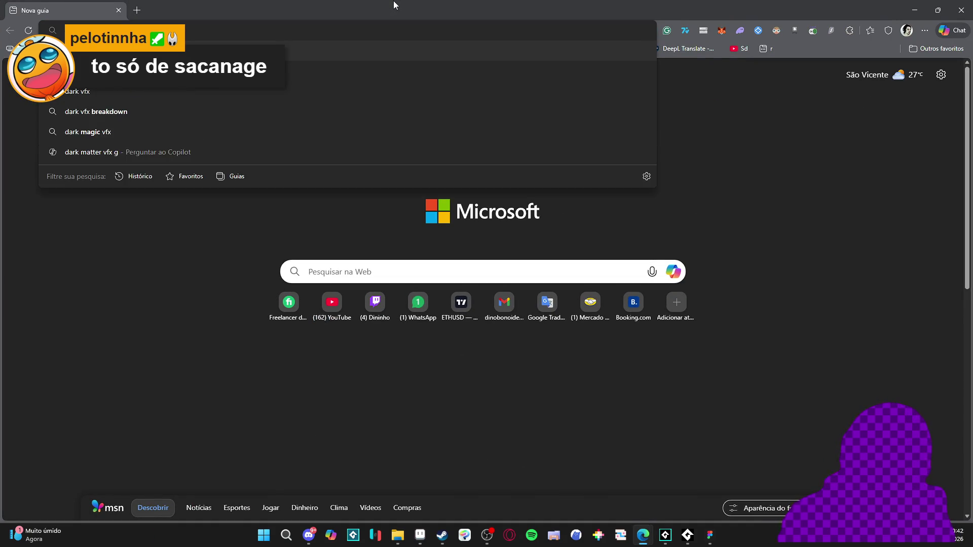
type("if")
Search Google Images for 'dark matter vfx gif' and preview the Void grenade GIF.
key("Return")
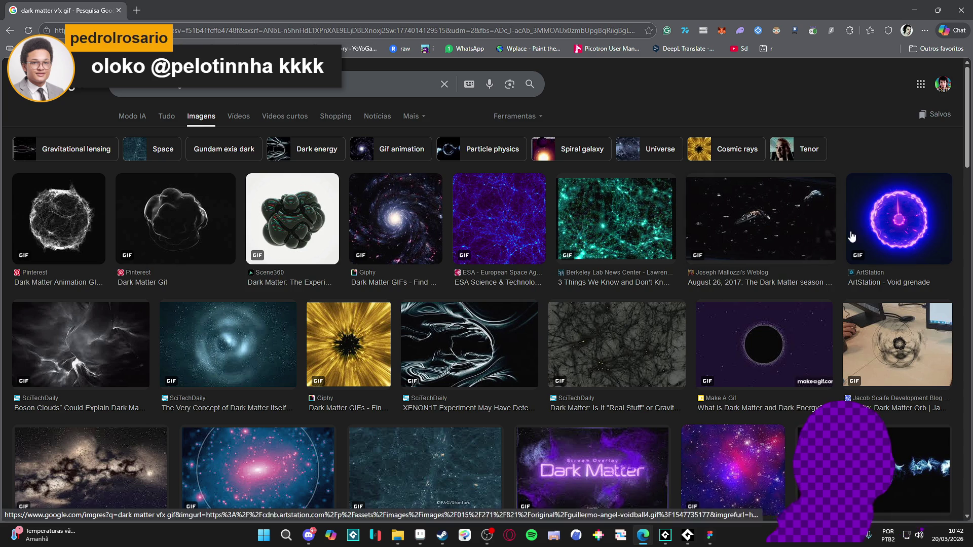
scroll(522, 286, "down", 1)
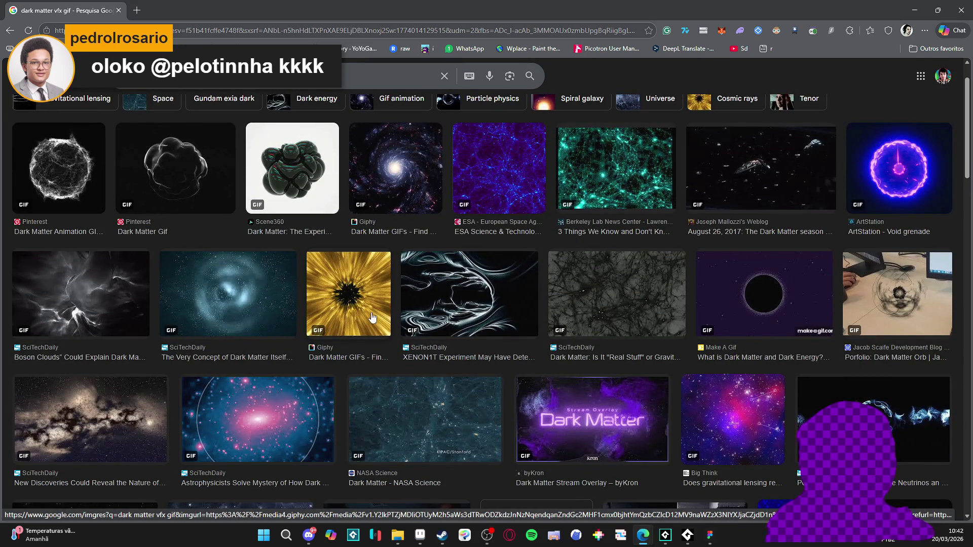
scroll(365, 321, "down", 3)
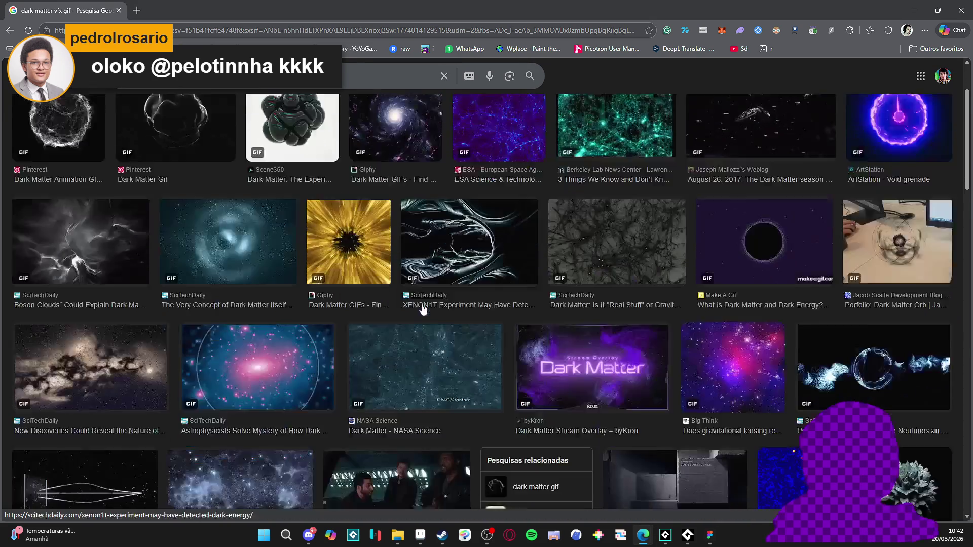
scroll(416, 306, "up", 4)
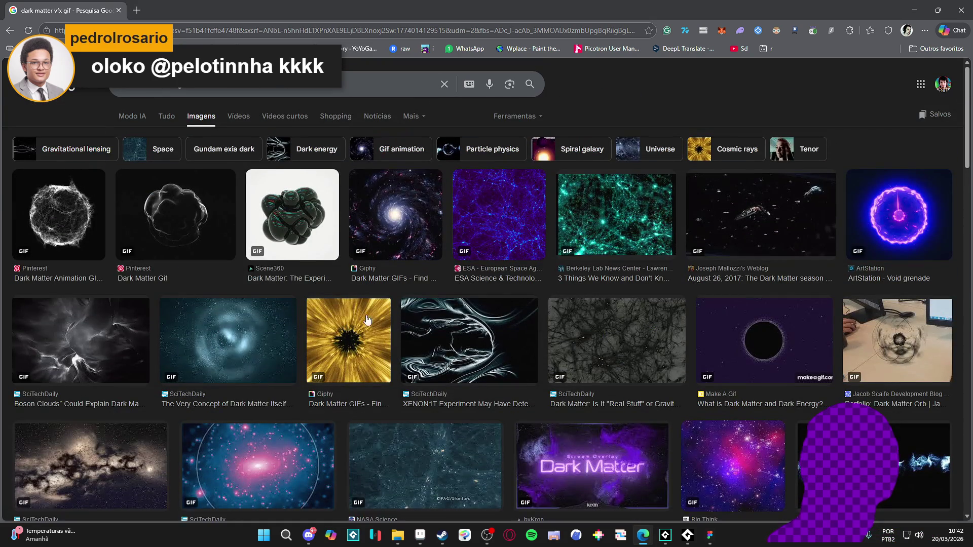
left_click(872, 224)
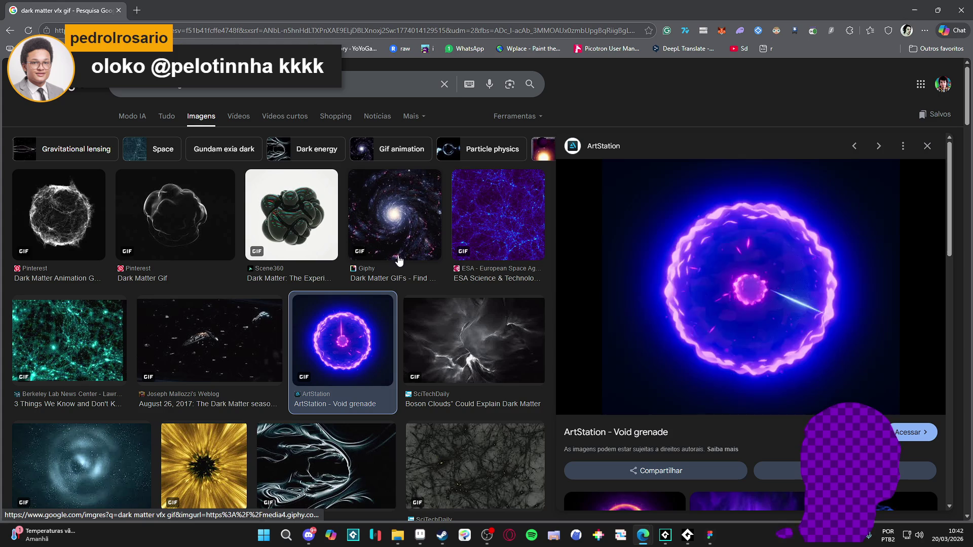
Open the Pinterest fiery purple energy orb preview and browse the related results.
scroll(410, 268, "down", 1)
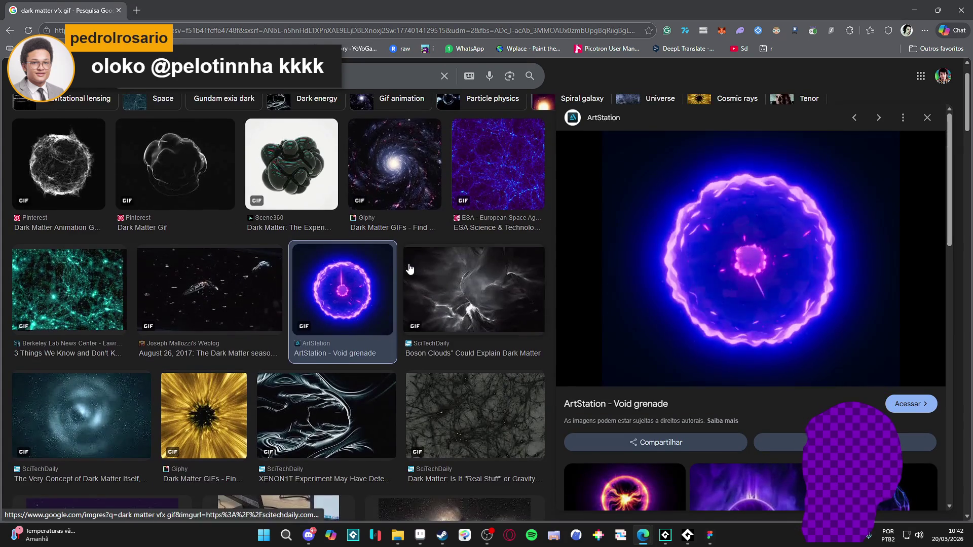
scroll(410, 269, "down", 3)
scroll(667, 398, "down", 2)
left_click(667, 398)
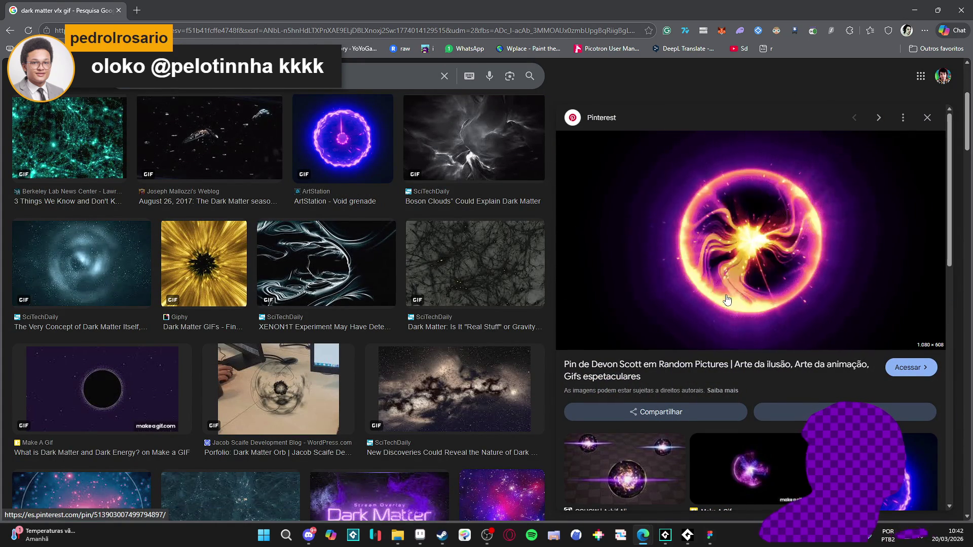
scroll(727, 299, "down", 2)
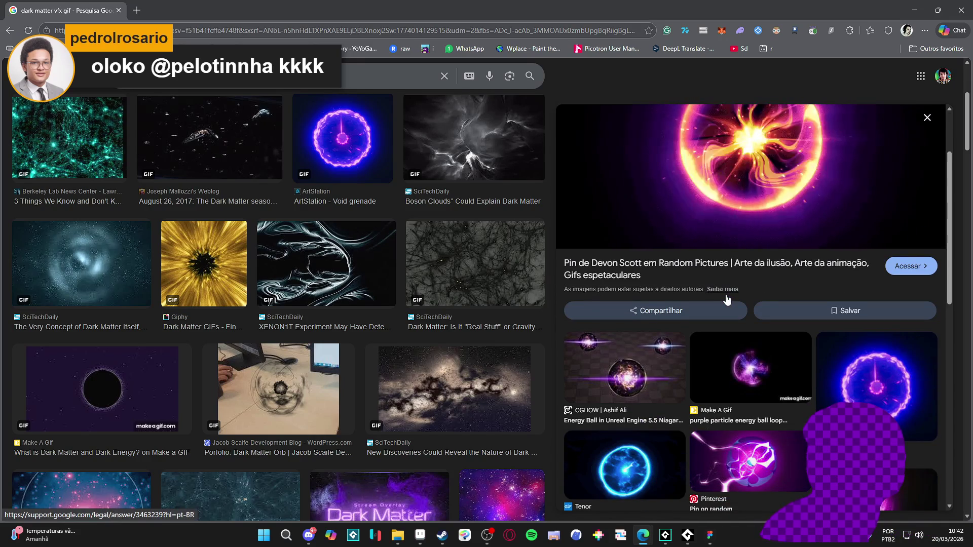
scroll(725, 301, "down", 2)
scroll(723, 302, "up", 4)
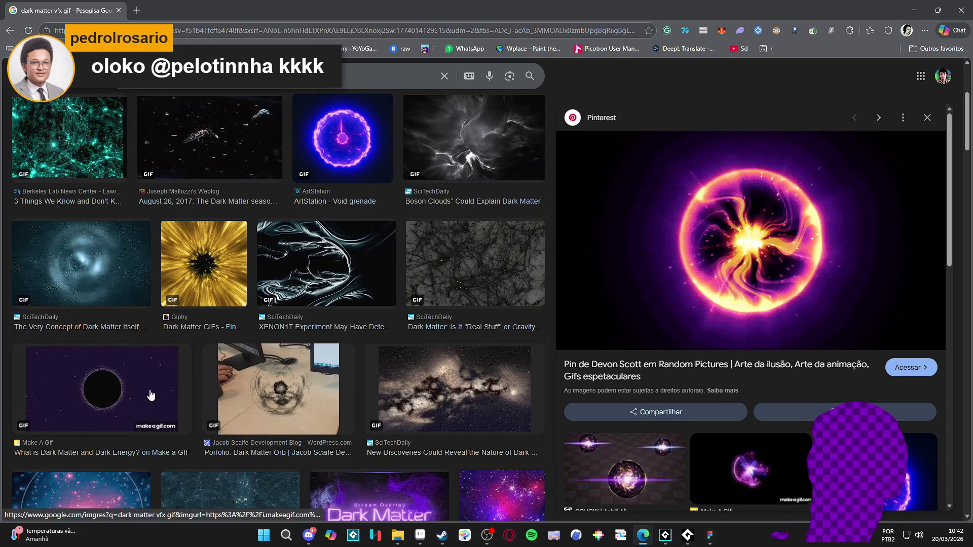
scroll(284, 402, "down", 4)
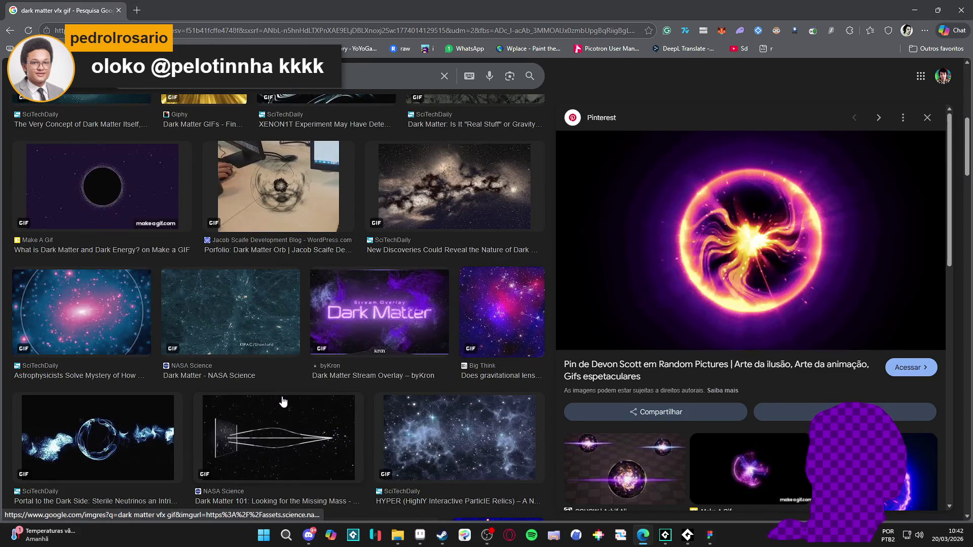
scroll(283, 402, "down", 1)
scroll(283, 402, "down", 5)
scroll(284, 402, "up", 6)
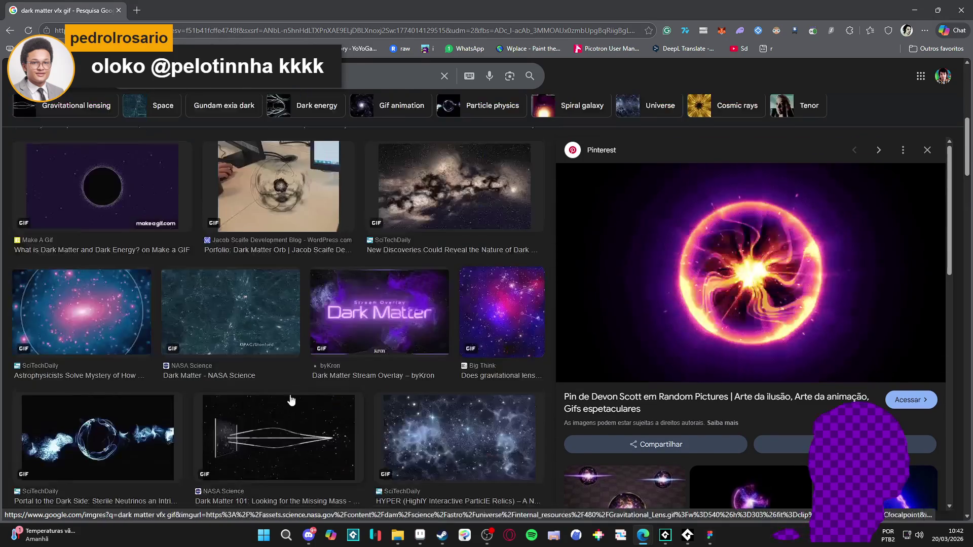
scroll(763, 424, "down", 3)
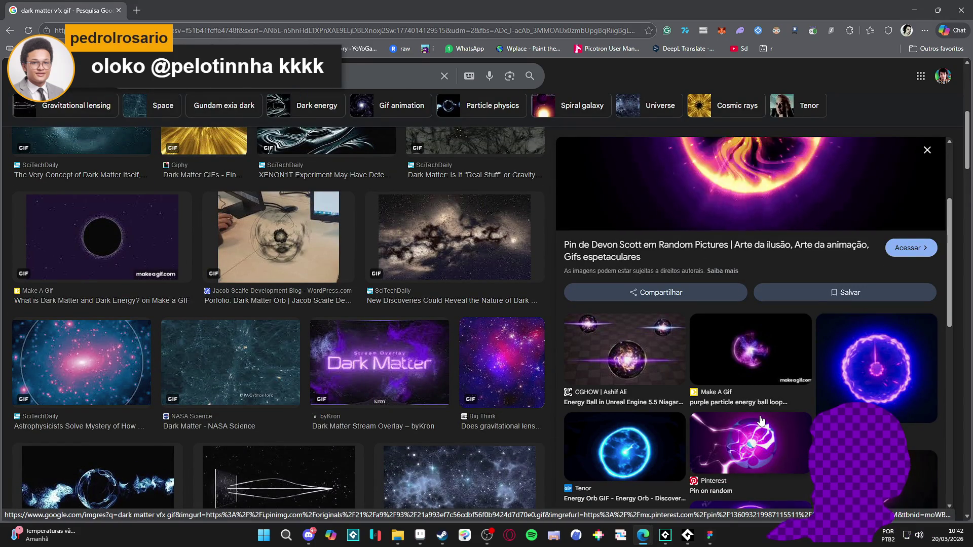
scroll(761, 418, "down", 3)
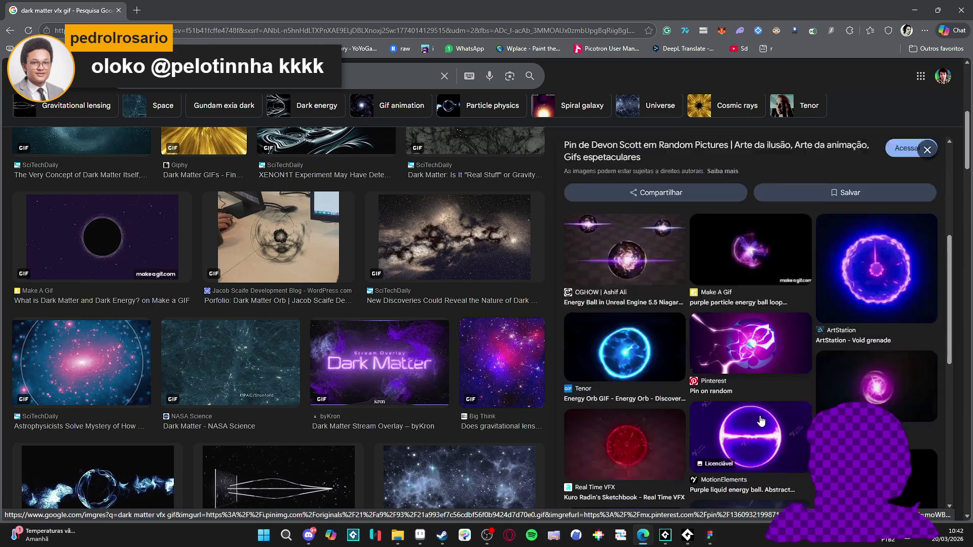
scroll(755, 417, "up", 4)
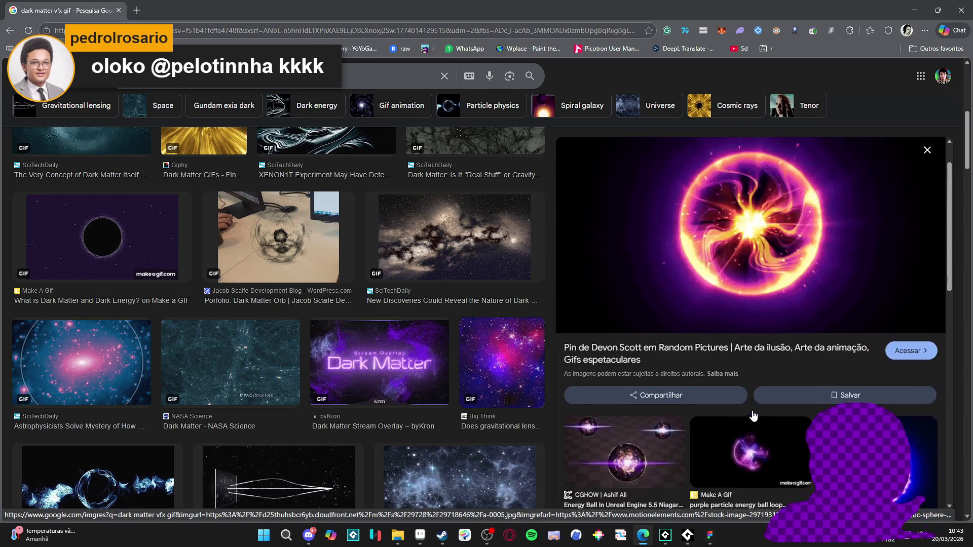
scroll(644, 269, "up", 2)
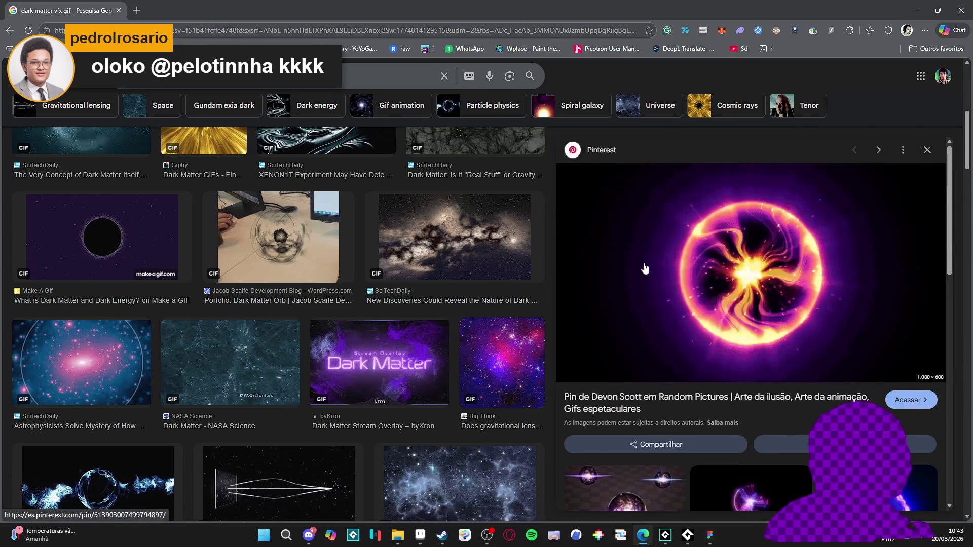
Copy the Pinterest orb image and launch PureRef from the Start menu.
right_click(720, 242)
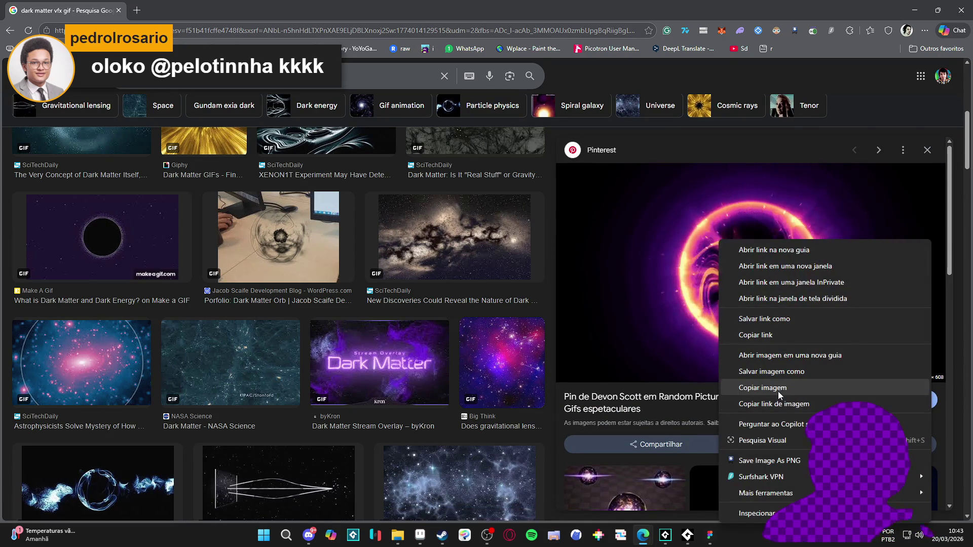
left_click(763, 388)
left_click(263, 536)
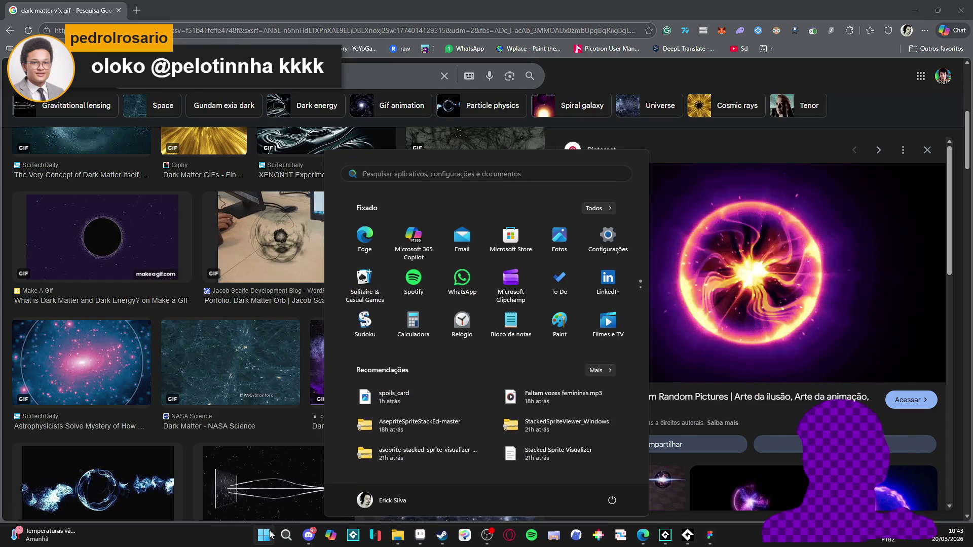
type("pureref")
key("Return")
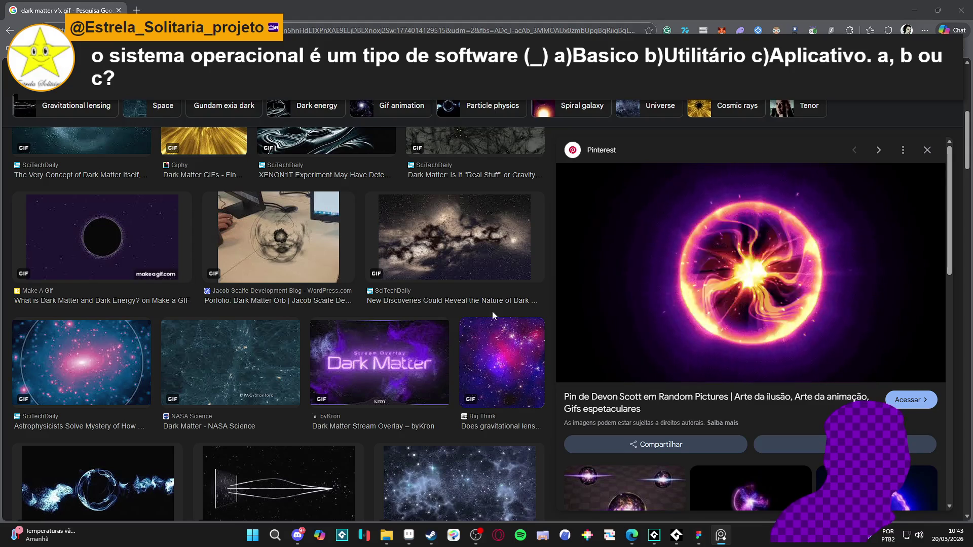
Copy the ArtStation Void grenade image for the PureRef reference board.
left_click(91, 360)
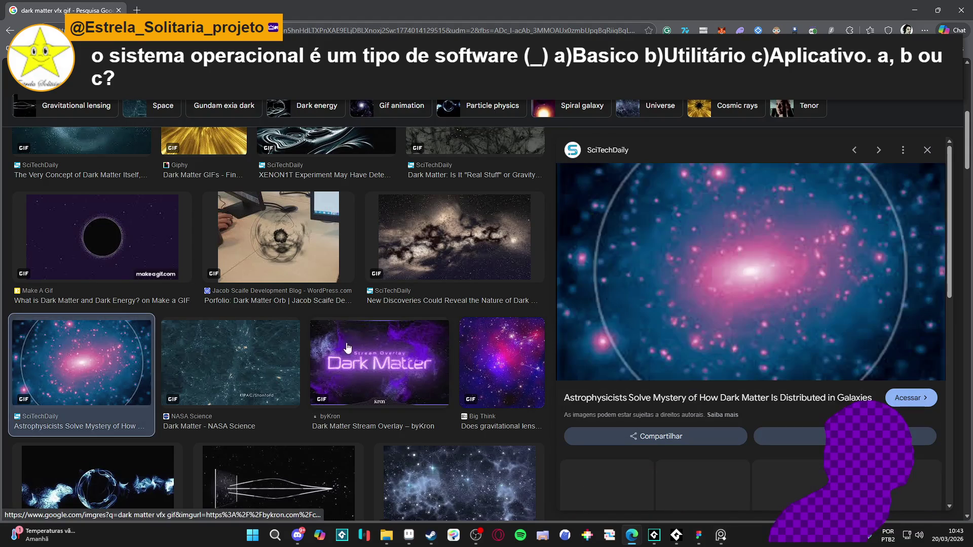
scroll(377, 349, "up", 4)
scroll(414, 346, "up", 1)
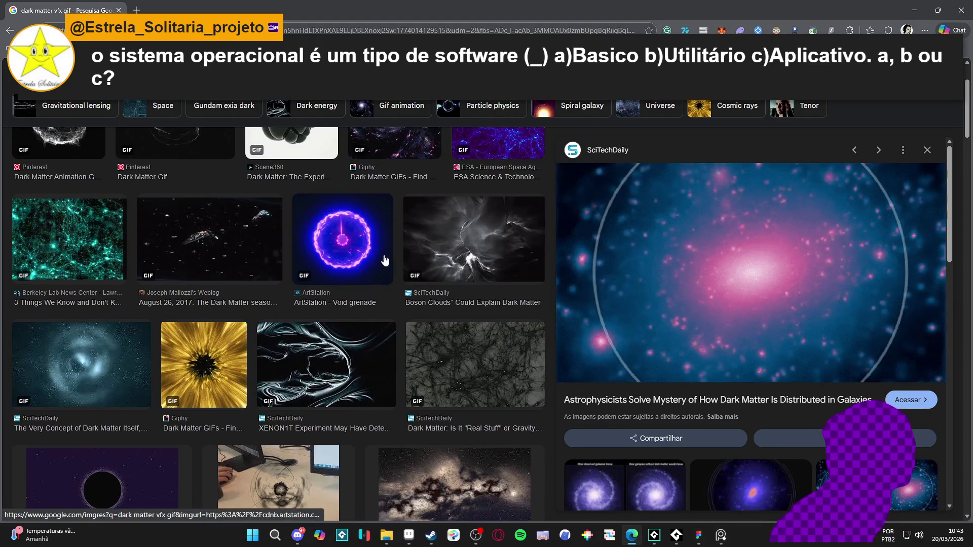
left_click(355, 242)
right_click(708, 242)
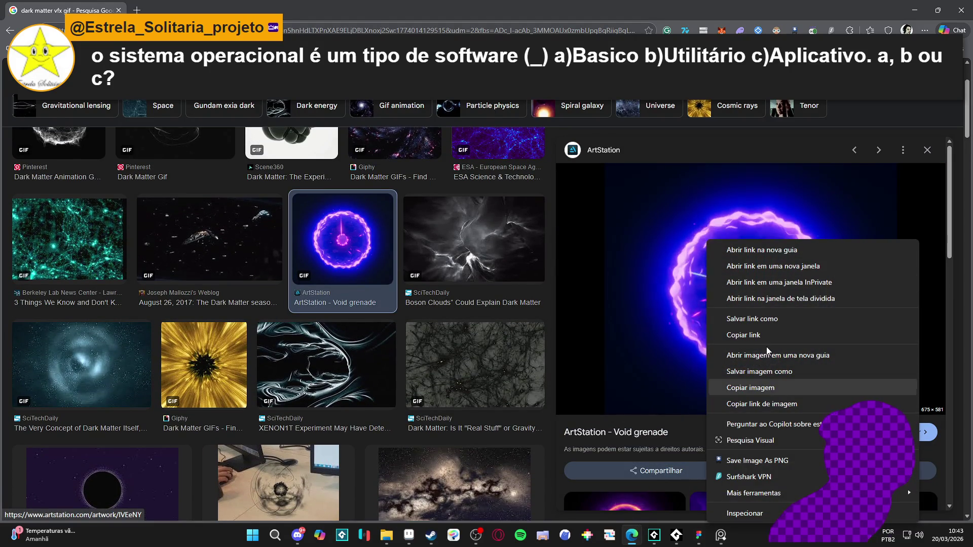
left_click(751, 388)
left_click(720, 536)
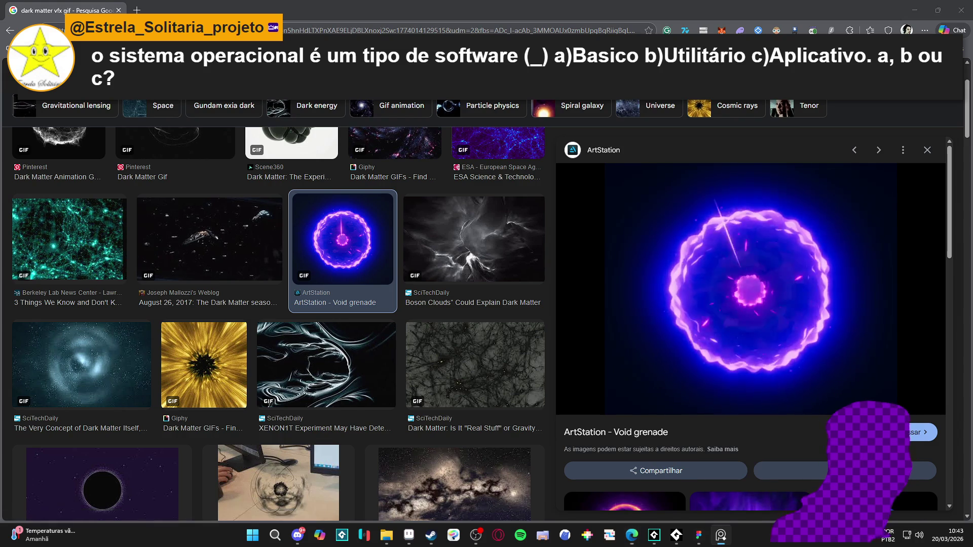
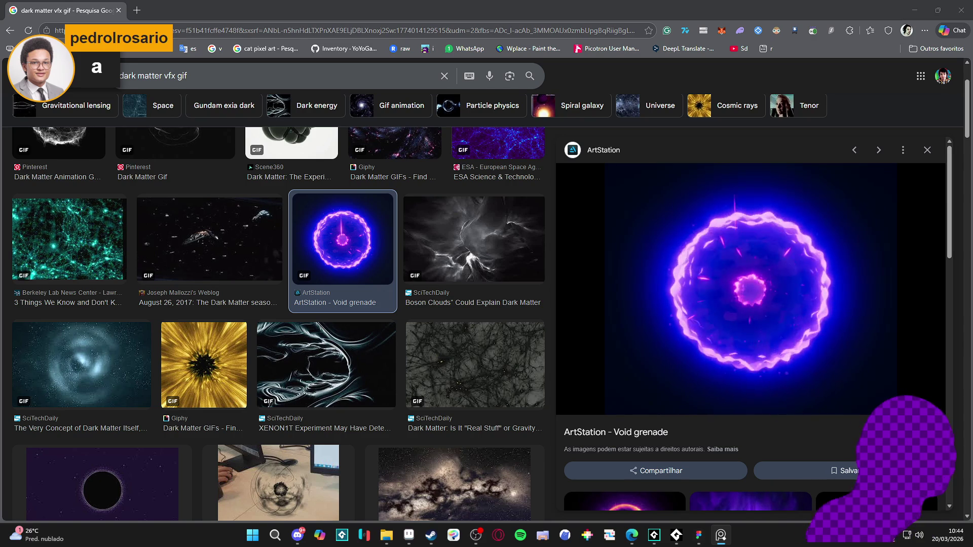
Open Picotron and browse drive.loc in its file browser.
left_click(617, 537)
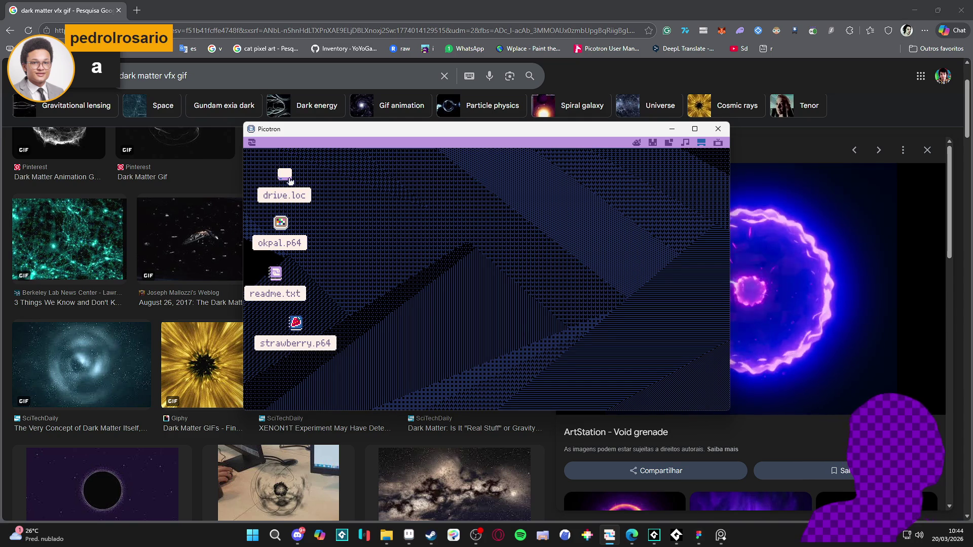
left_click(294, 174)
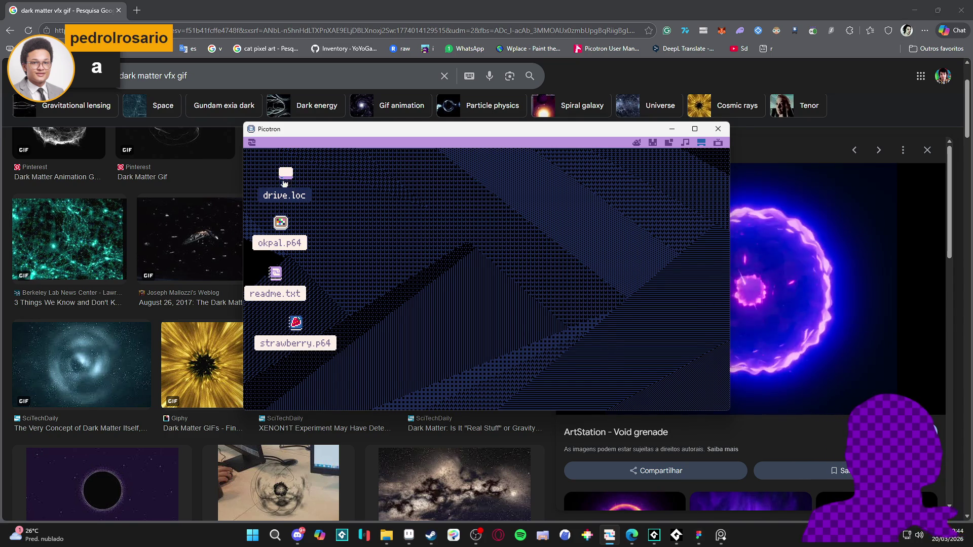
double_click(284, 184)
left_click_drag(491, 212, 587, 212)
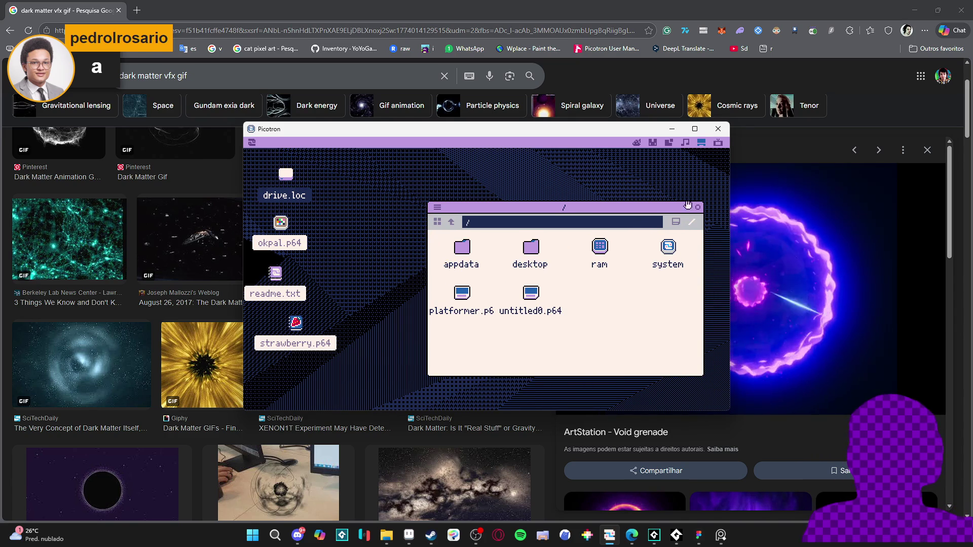
left_click(698, 206)
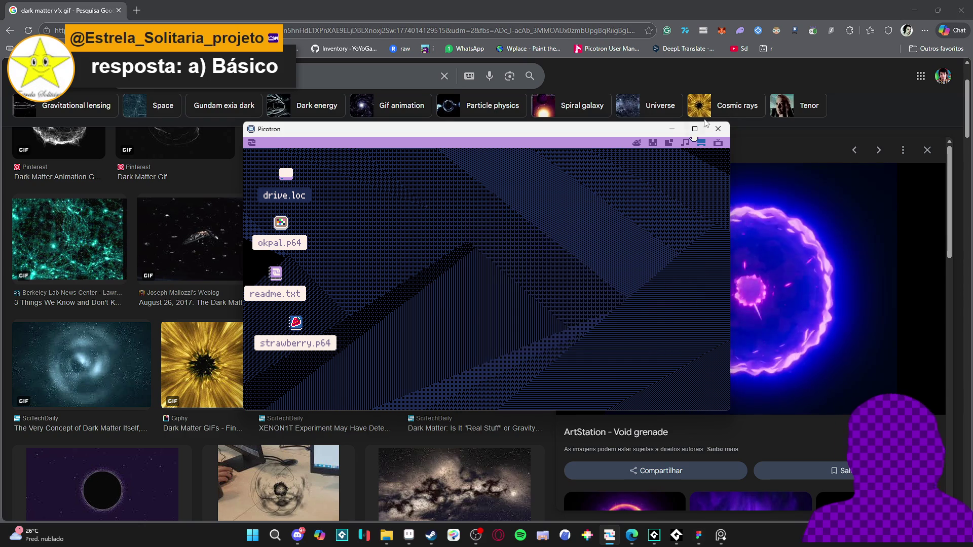
Close Picotron and minimize the browser to bring the Aseprite sprite forward.
left_click(717, 129)
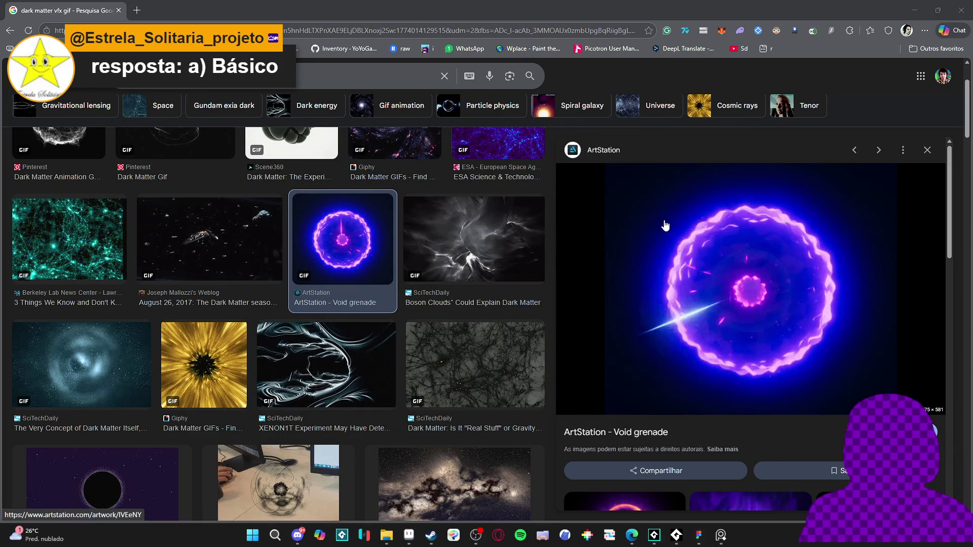
left_click(915, 9)
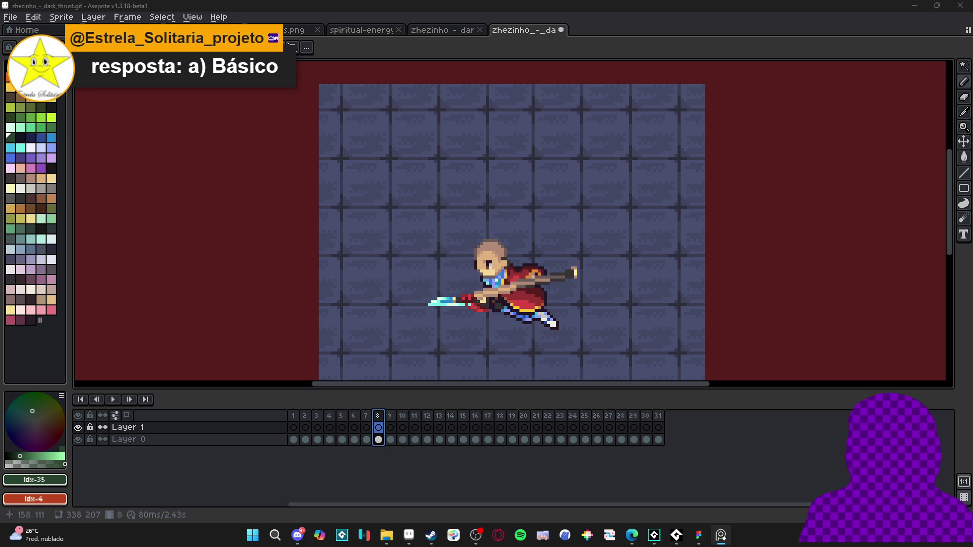
Step through the timeline to frame 12 and pick purple palette index 53.
left_click(393, 417)
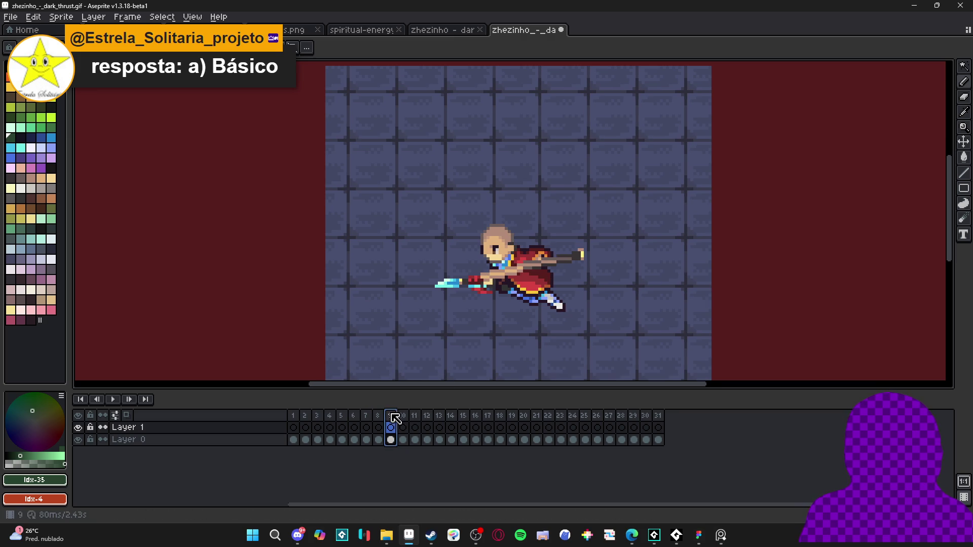
left_click(403, 417)
left_click(415, 417)
left_click(440, 416)
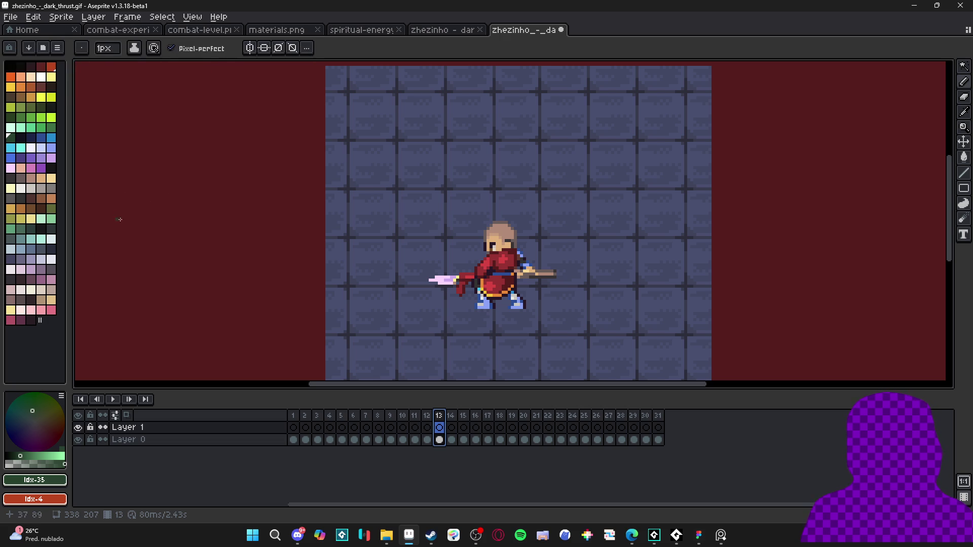
left_click(428, 416)
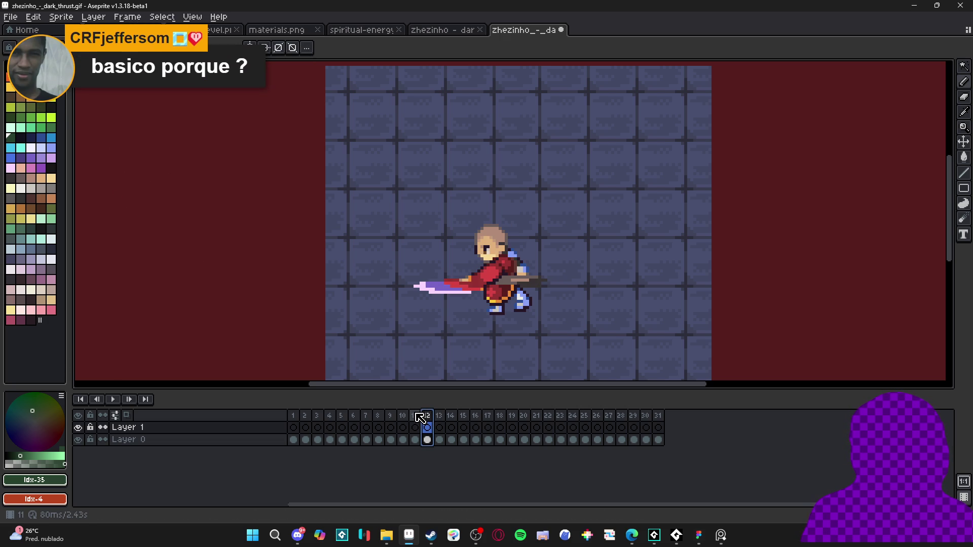
left_click(416, 415)
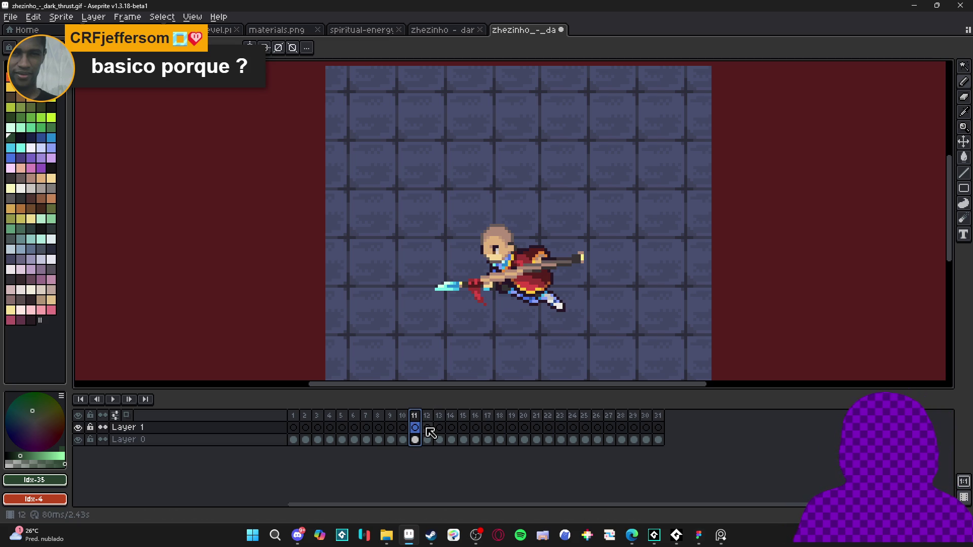
left_click(428, 423)
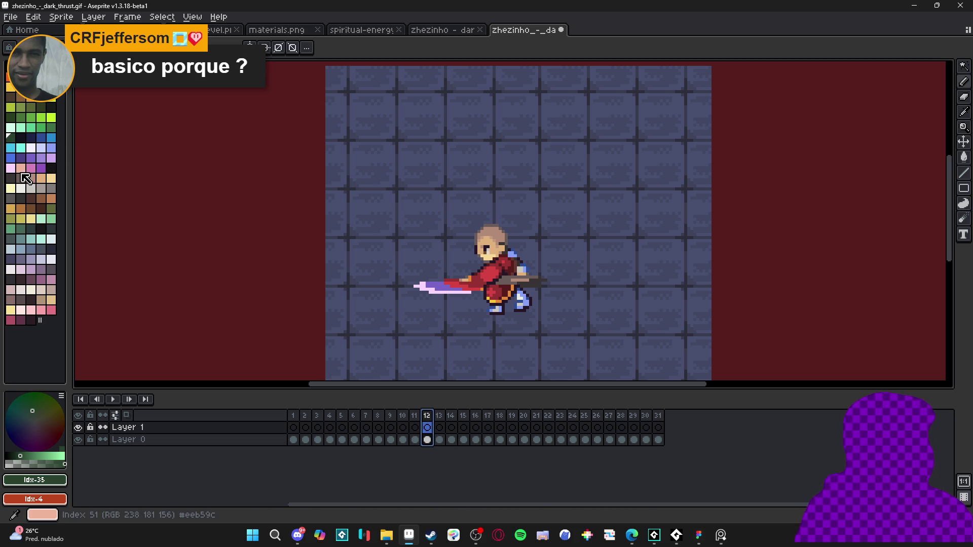
left_click(40, 168)
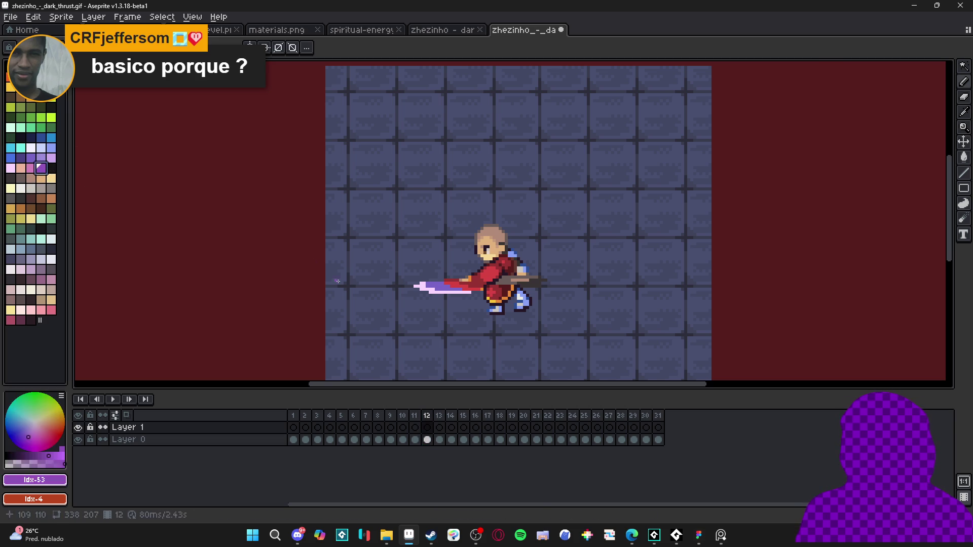
Paint purple strokes from the spear tip down-right over the red blade.
scroll(433, 288, "up", 1)
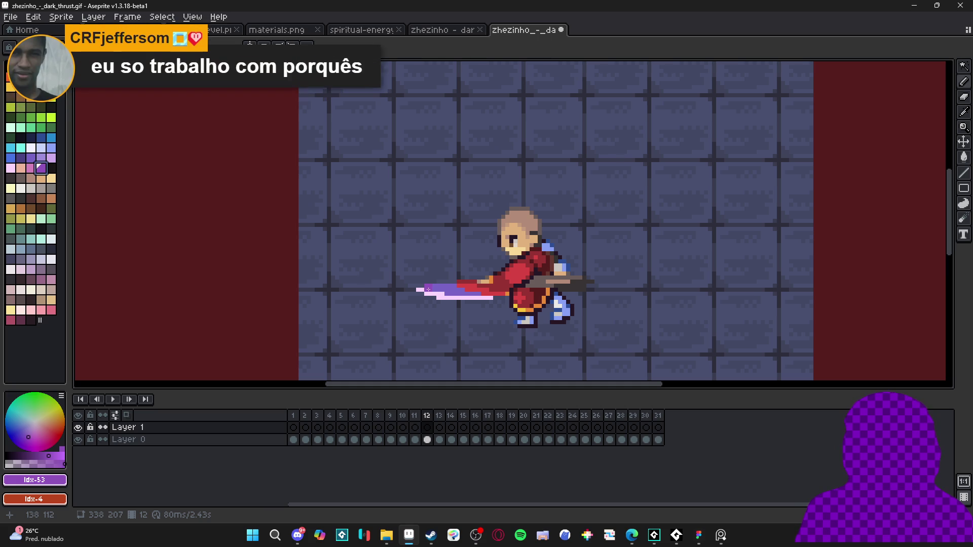
left_click(426, 289)
left_click_drag(441, 297, 487, 319)
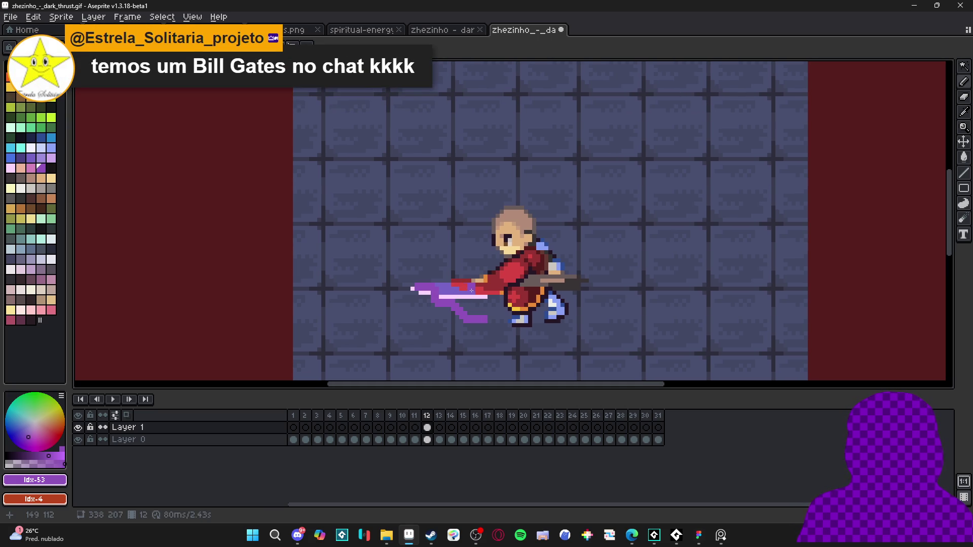
scroll(480, 287, "up", 1)
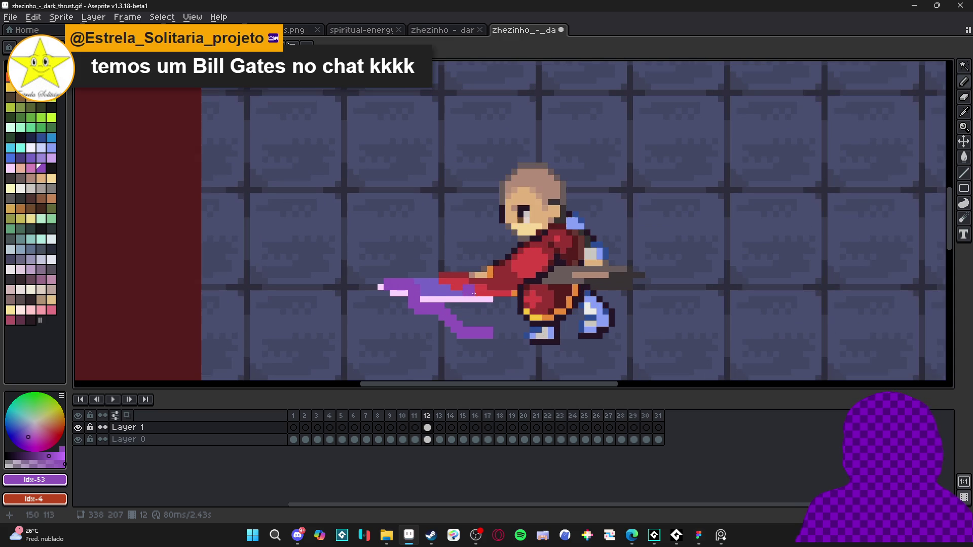
mouse_move(467, 287)
left_mouse_down()
mouse_move(523, 326)
mouse_move(486, 331)
left_mouse_up()
Fill the trail's upper-left tip, lower block and rightward extension, then pick pink index 51.
mouse_move(433, 284)
left_mouse_down()
mouse_move(379, 283)
mouse_move(405, 297)
mouse_move(394, 293)
mouse_move(464, 299)
mouse_move(426, 303)
left_mouse_up()
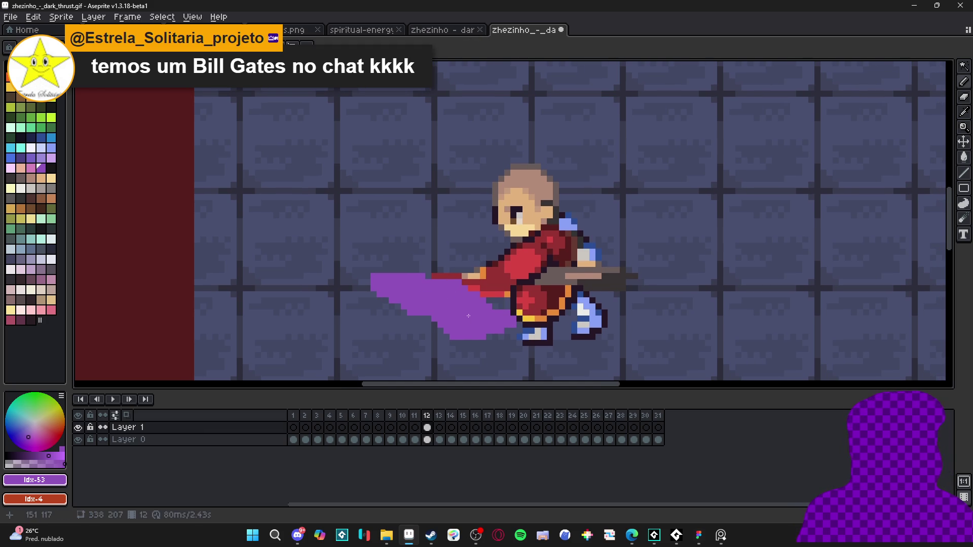
left_click(431, 331)
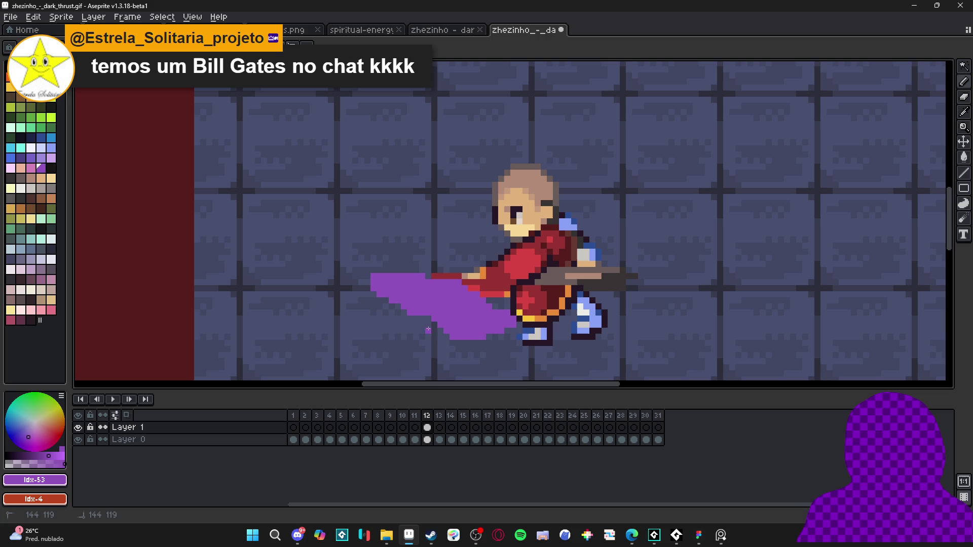
left_click_drag(519, 319, 537, 312)
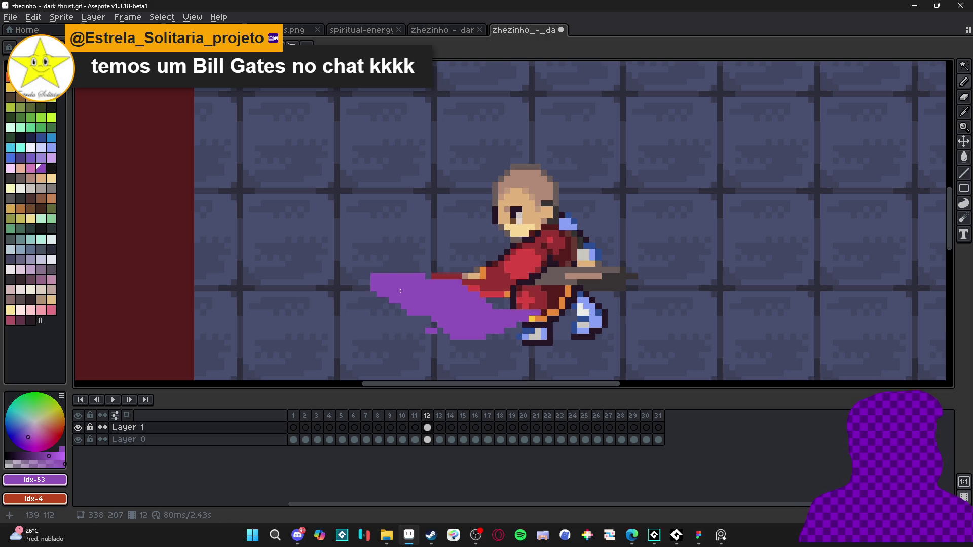
left_click(40, 137)
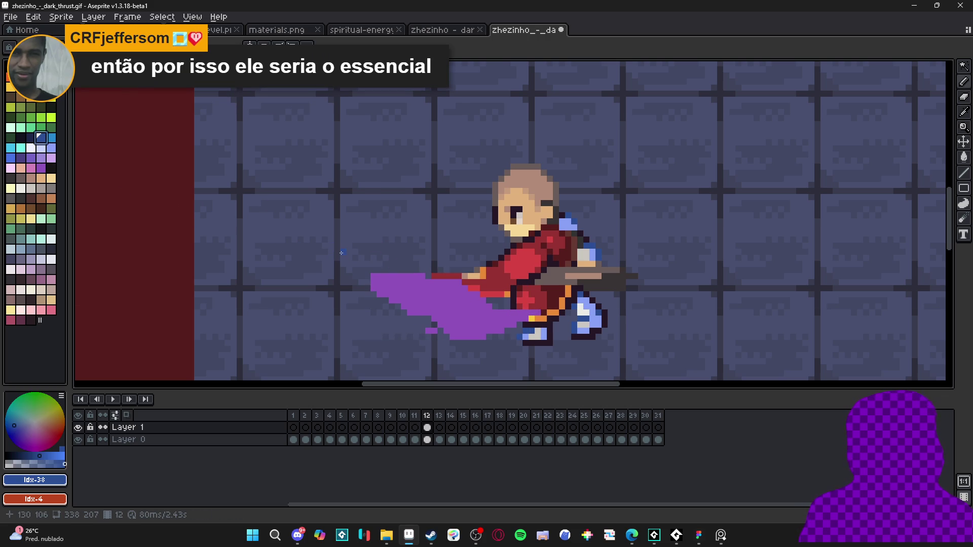
left_click(20, 167)
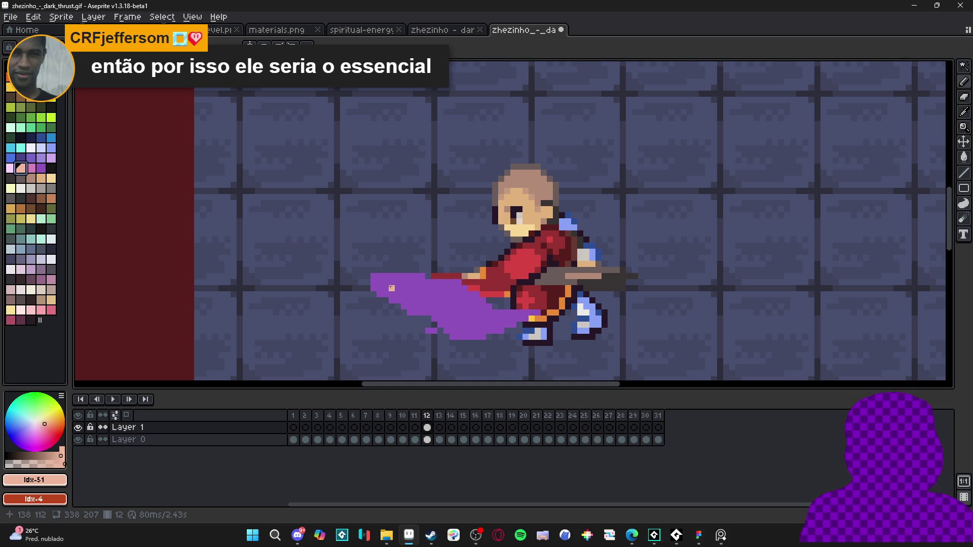
Paint pink streaks across the trail, then bucket-fill it with darker purple index 46.
left_click_drag(399, 294, 429, 305)
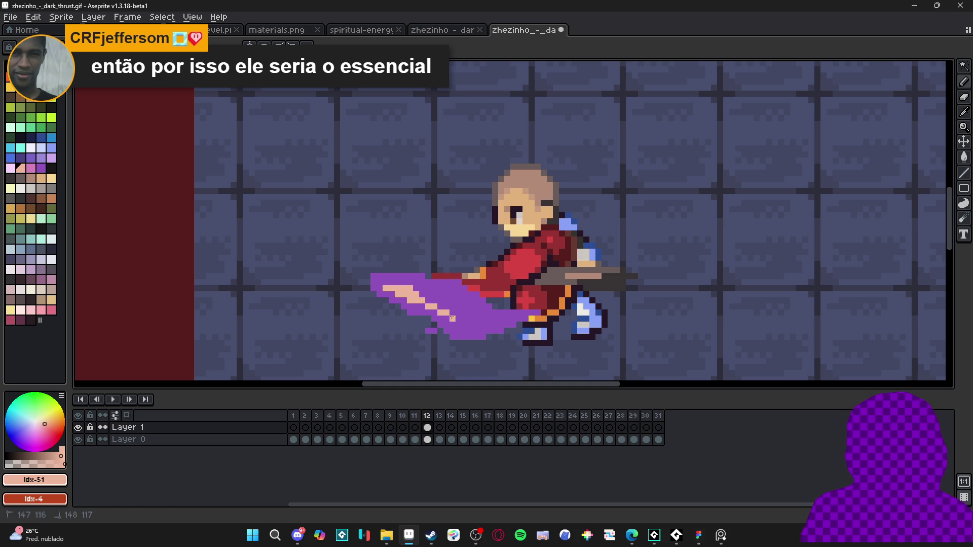
left_click_drag(454, 323, 439, 315)
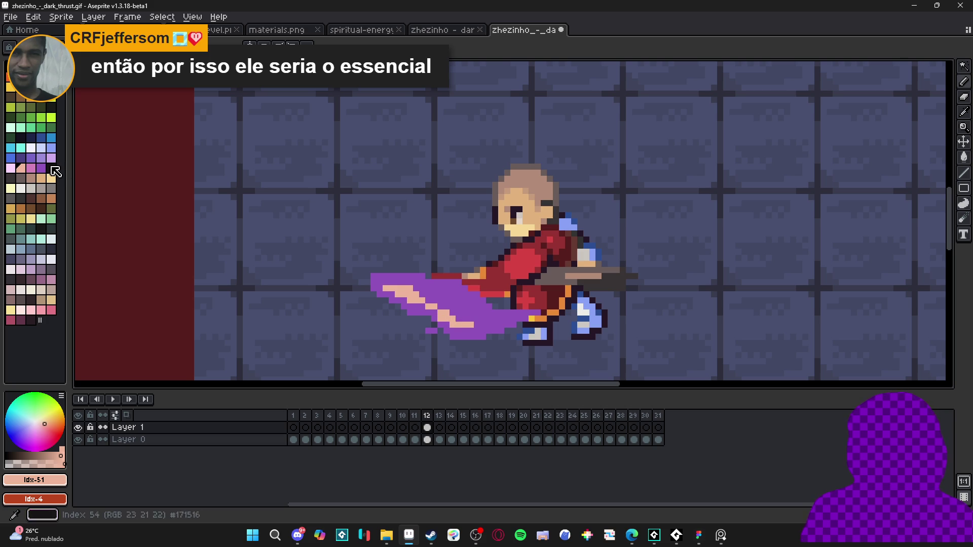
left_click(20, 158)
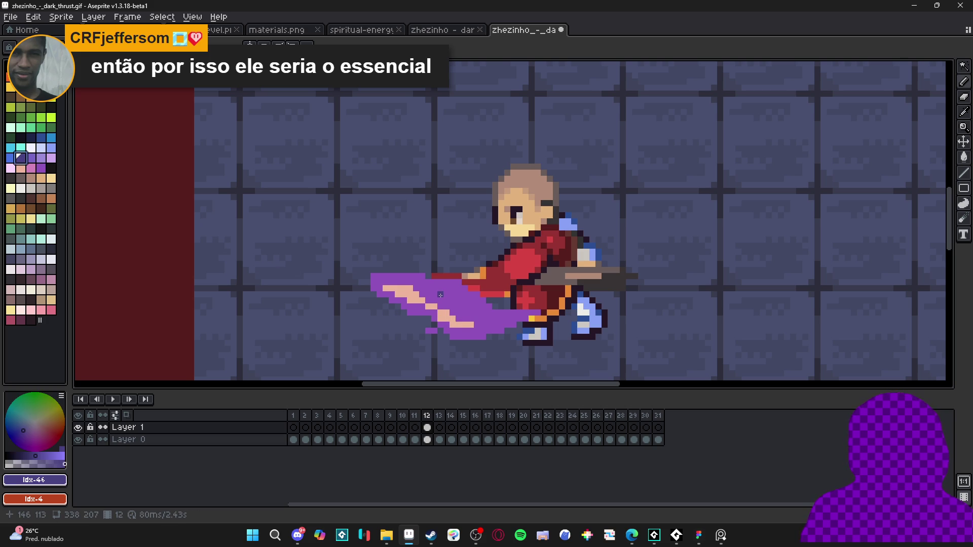
key("g")
left_click(442, 297)
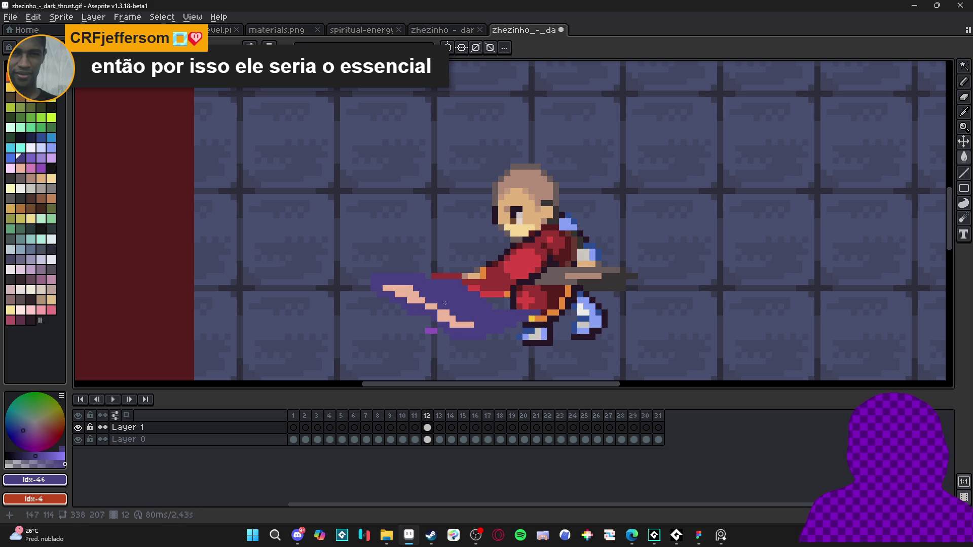
Refill the pink strip and small block with index 46, then pick lighter purple index 48.
left_click(457, 320)
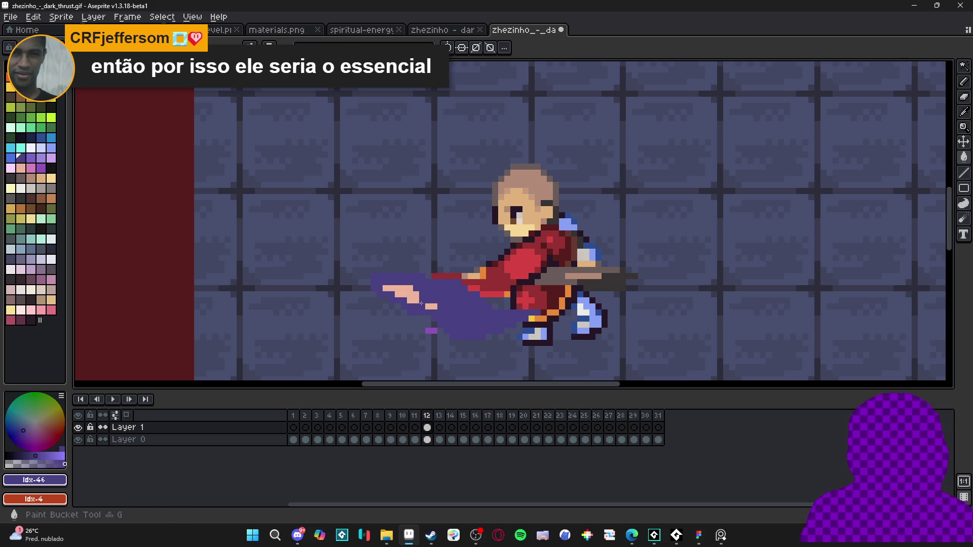
left_click(423, 303)
left_click(431, 330)
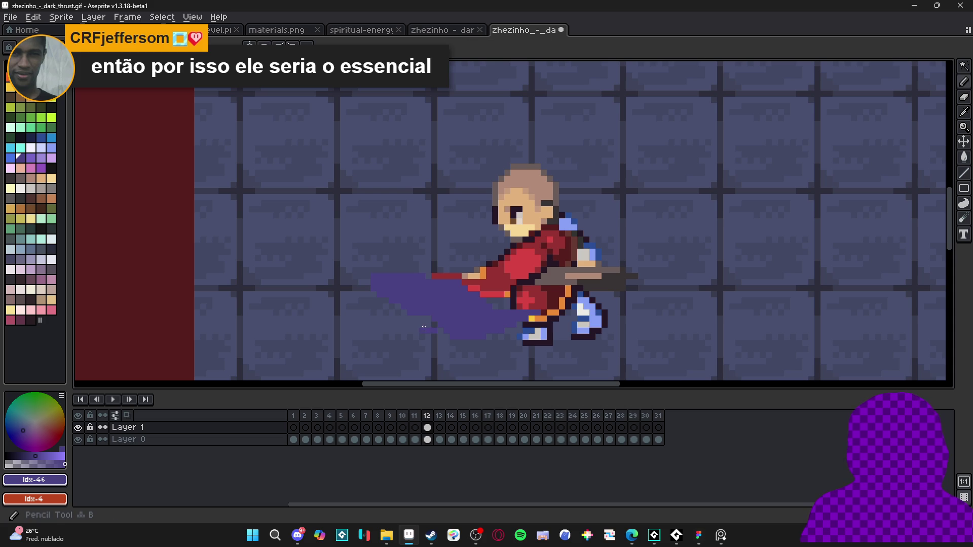
left_click(32, 160)
left_click(41, 157)
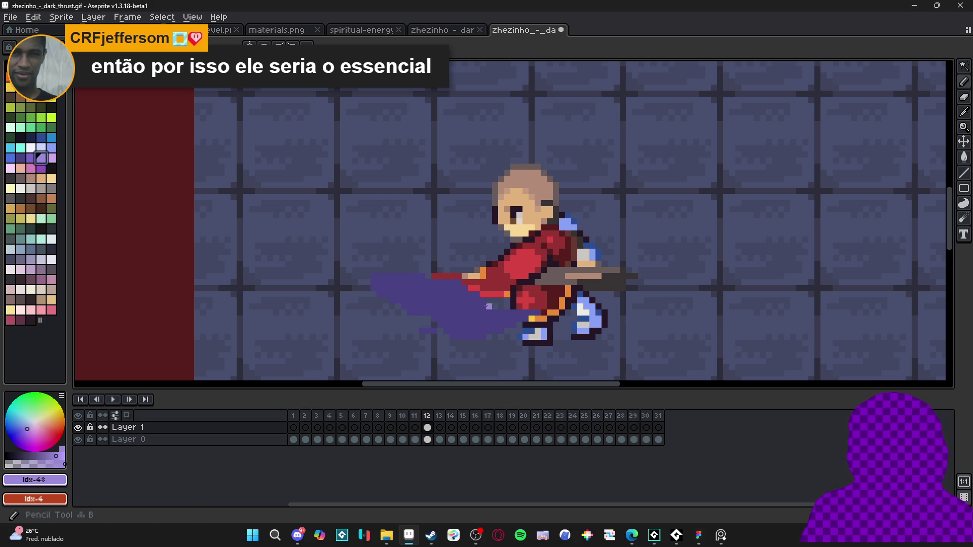
Paint light-purple highlight streaks along the trail, its upper-left tip and the blade's lower edge.
mouse_move(384, 282)
left_mouse_down()
mouse_move(464, 333)
mouse_move(488, 319)
left_mouse_up()
left_click(423, 301)
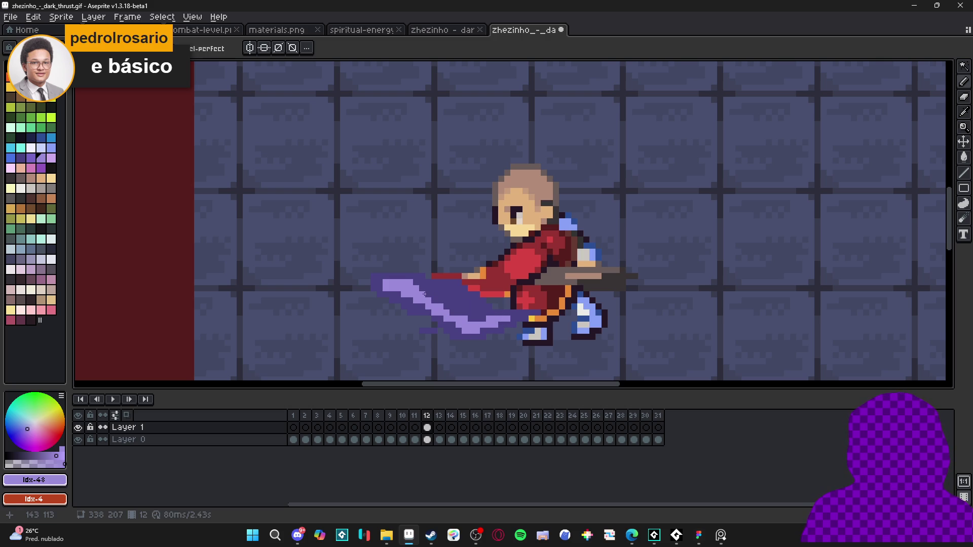
scroll(406, 291, "down", 2)
scroll(406, 292, "up", 3)
left_click(30, 158)
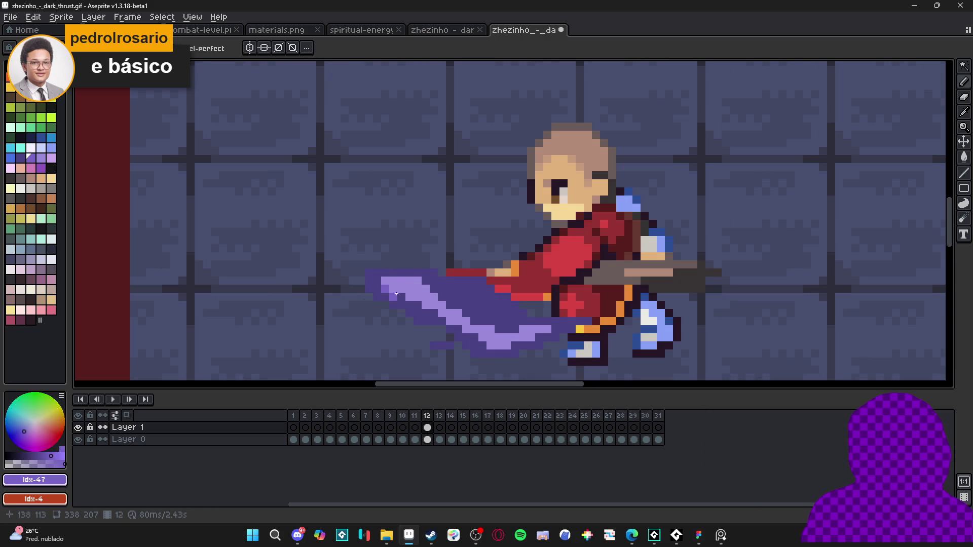
left_click_drag(389, 282, 381, 281)
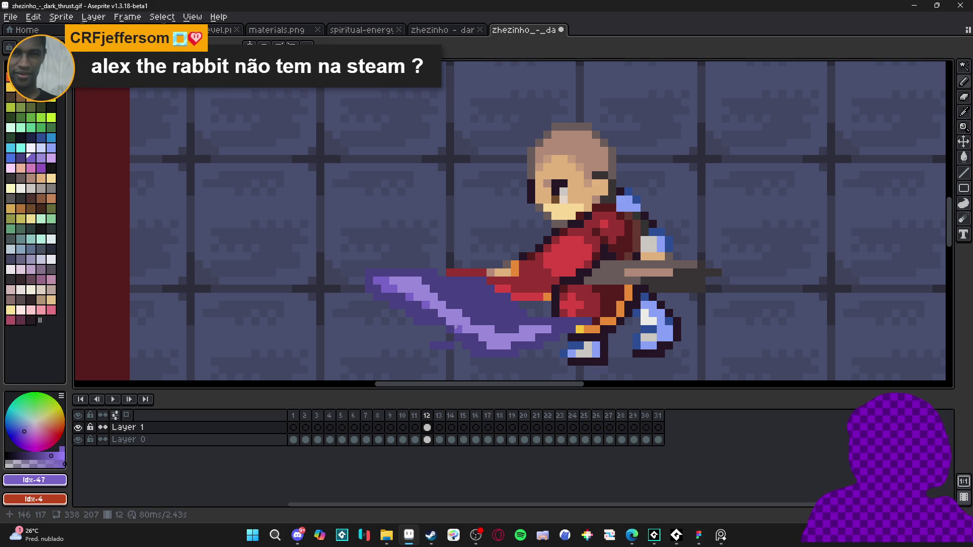
left_click_drag(488, 345, 534, 339)
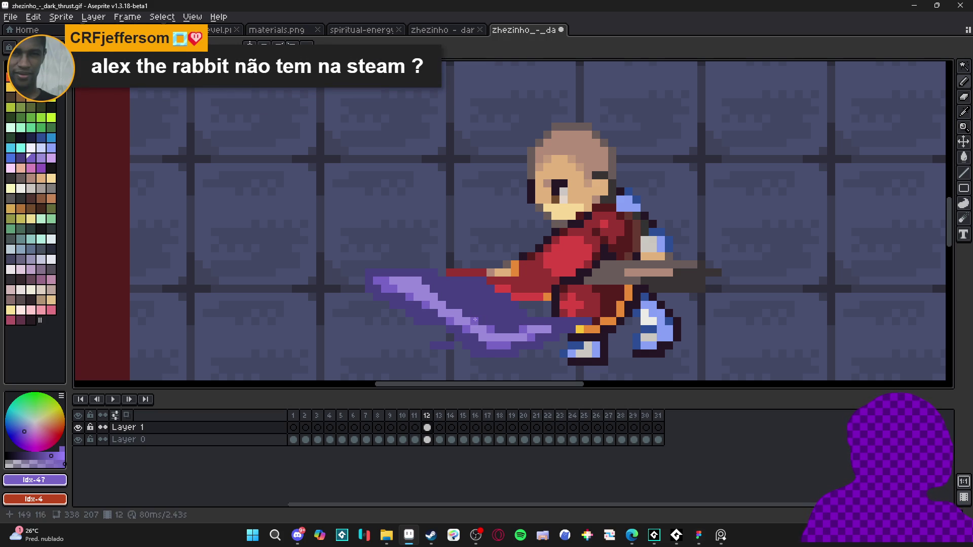
Add lighter purple rows along the slash and its lower edge, then open the Preview with F7.
scroll(562, 366, "down", 4)
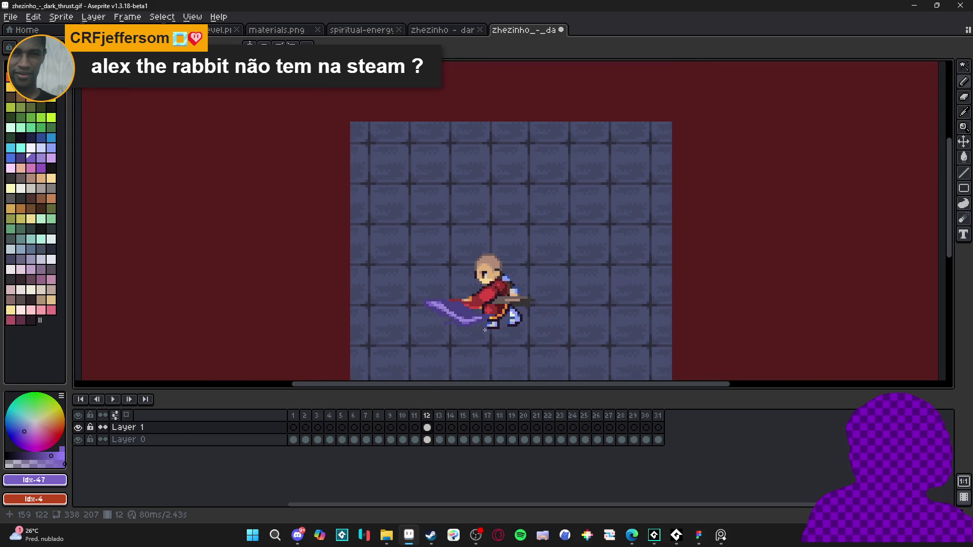
scroll(470, 318, "up", 5)
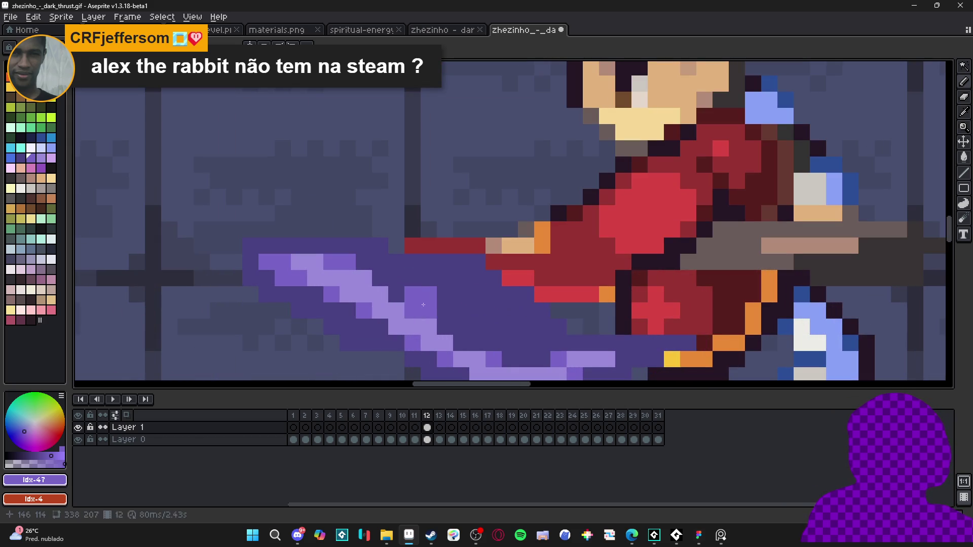
left_click_drag(380, 278, 396, 278)
mouse_move(444, 311)
left_mouse_down()
mouse_move(479, 311)
mouse_move(503, 327)
left_mouse_up()
scroll(503, 328, "down", 4)
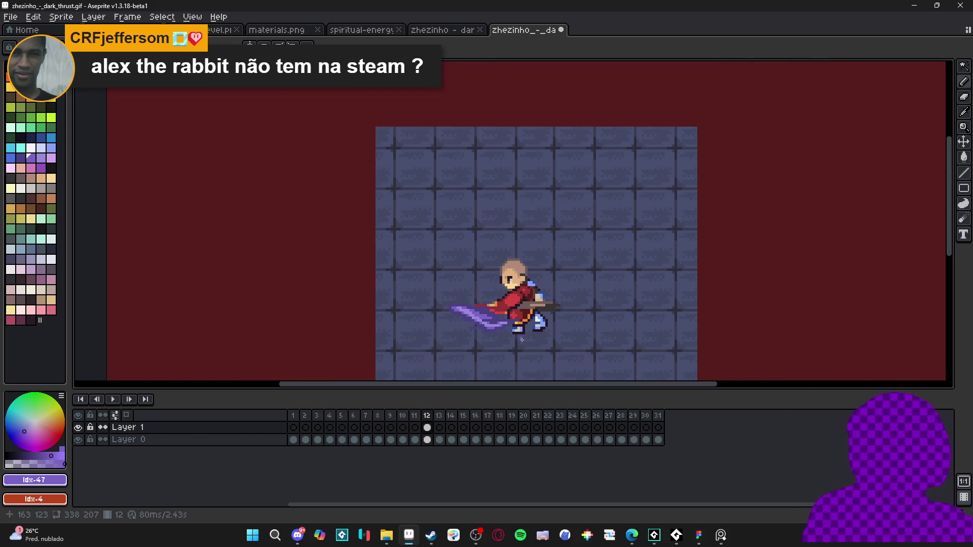
scroll(517, 340, "up", 3)
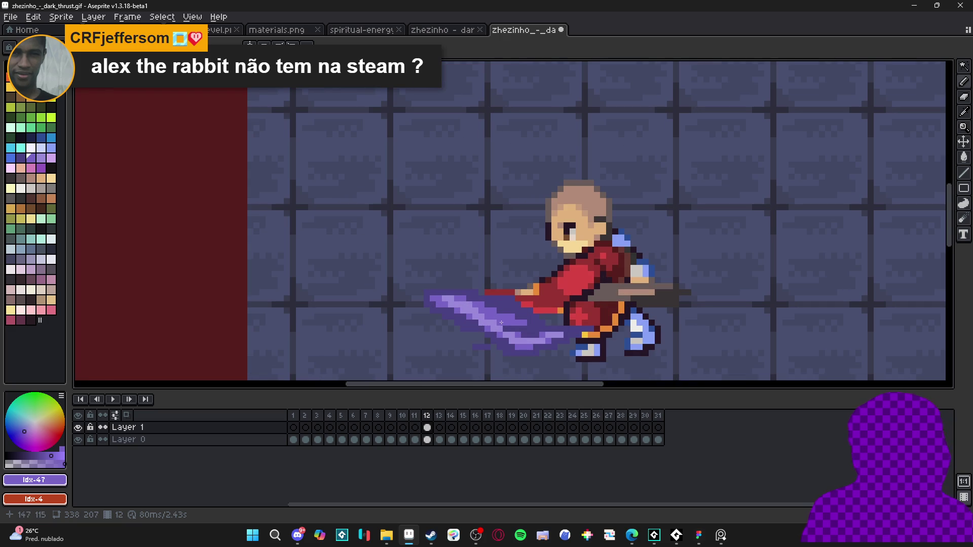
scroll(548, 337, "down", 2)
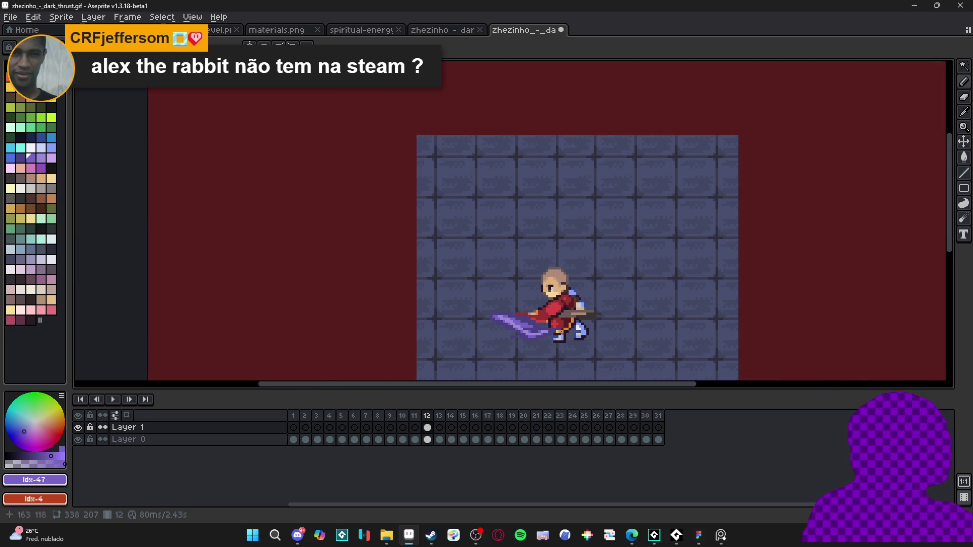
scroll(536, 335, "up", 3)
mouse_move(533, 344)
left_mouse_down()
mouse_move(487, 359)
mouse_move(455, 353)
left_mouse_up()
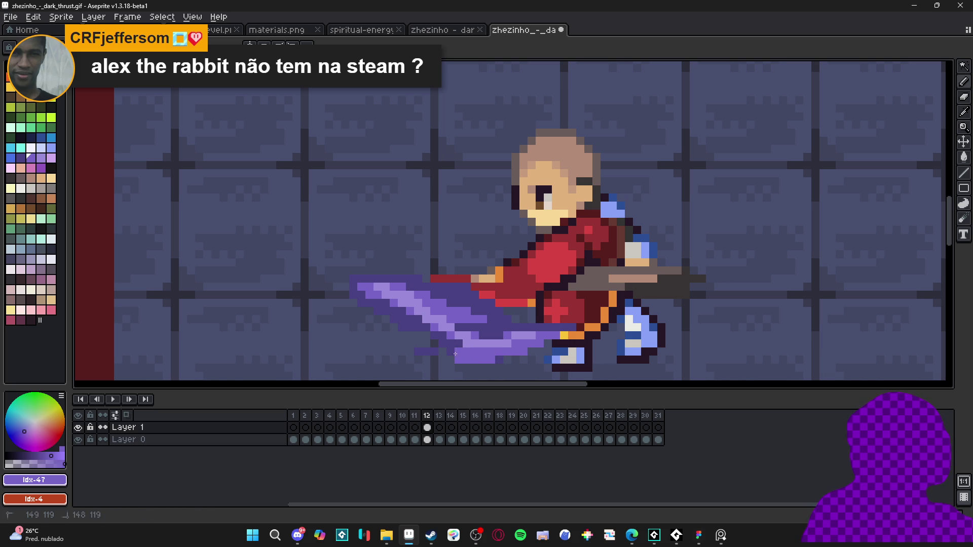
key("F7")
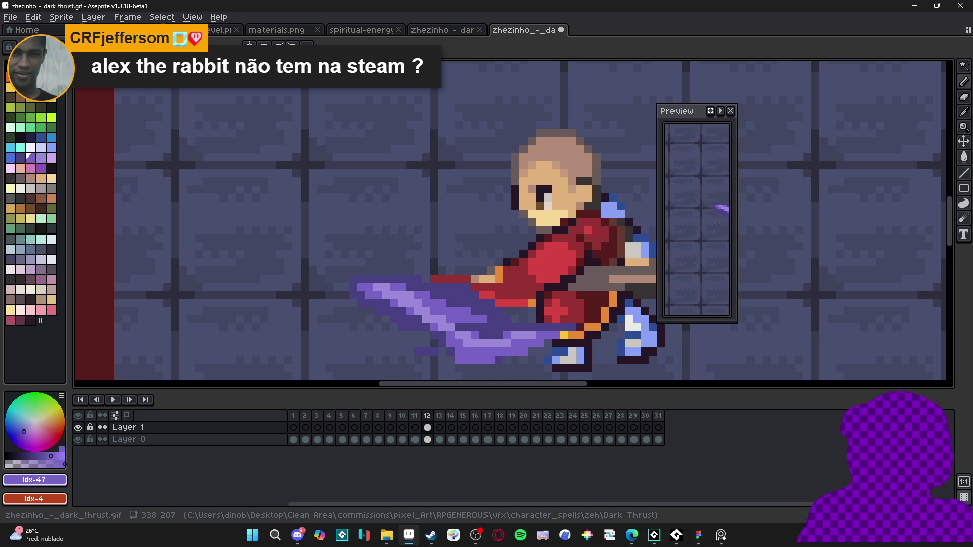
Widen the Preview window, place it beside the canvas, and start the animation looping.
left_click_drag(738, 236, 893, 236)
left_click_drag(812, 111, 861, 94)
left_click(928, 93)
left_click_drag(465, 263, 426, 245)
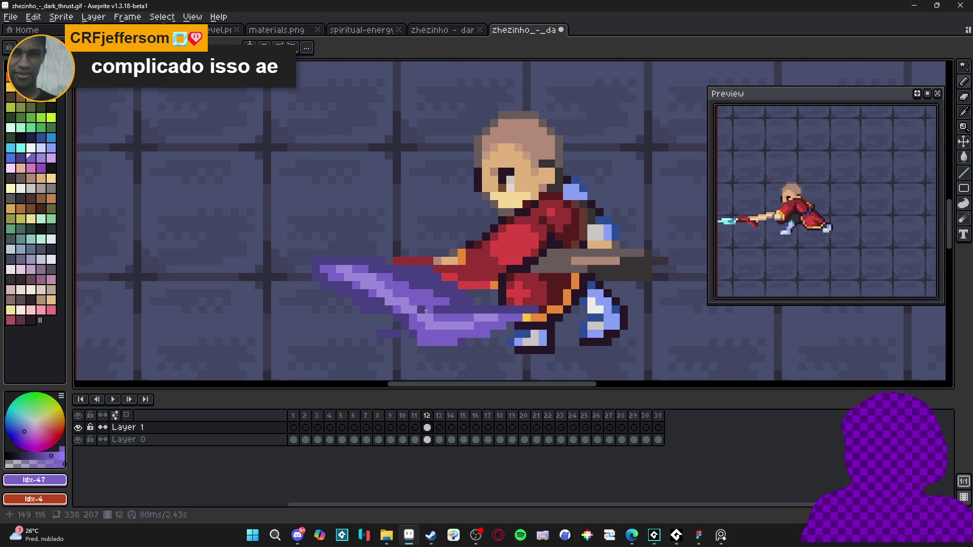
Touch up the slash and eyedrop its purple shades #9c8bdb and #7864c6.
left_click_drag(429, 308, 442, 308)
scroll(458, 309, "down", 3)
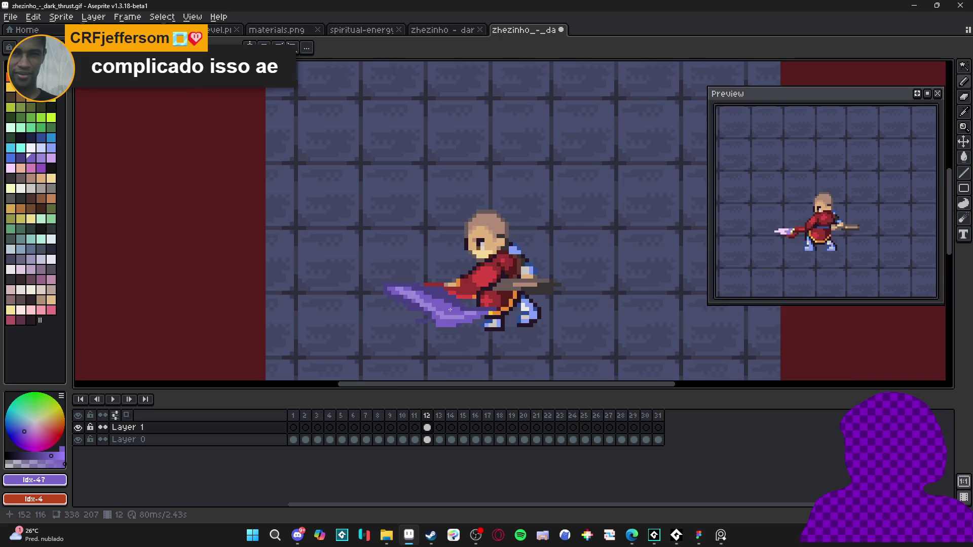
scroll(451, 315, "up", 4)
scroll(445, 321, "down", 4)
scroll(445, 321, "up", 4)
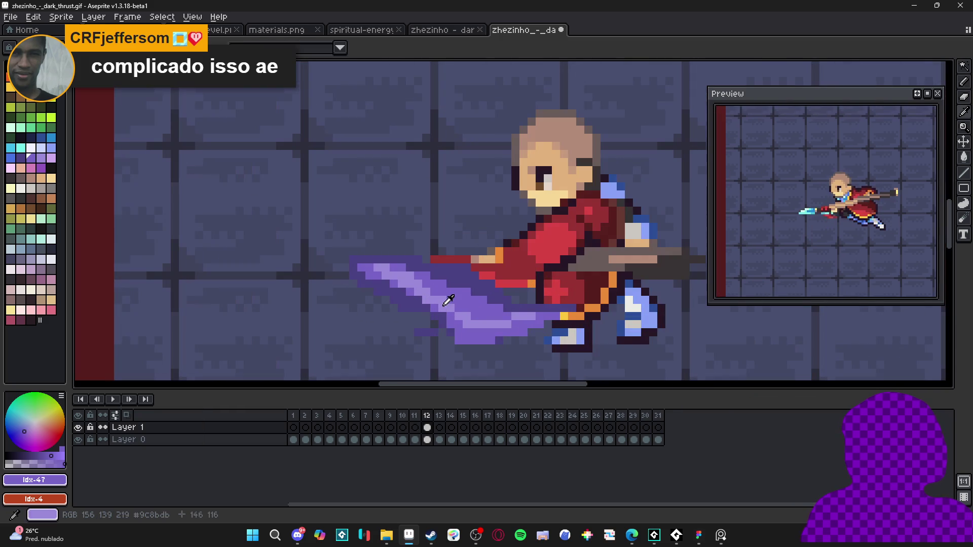
left_click(385, 281, "alt")
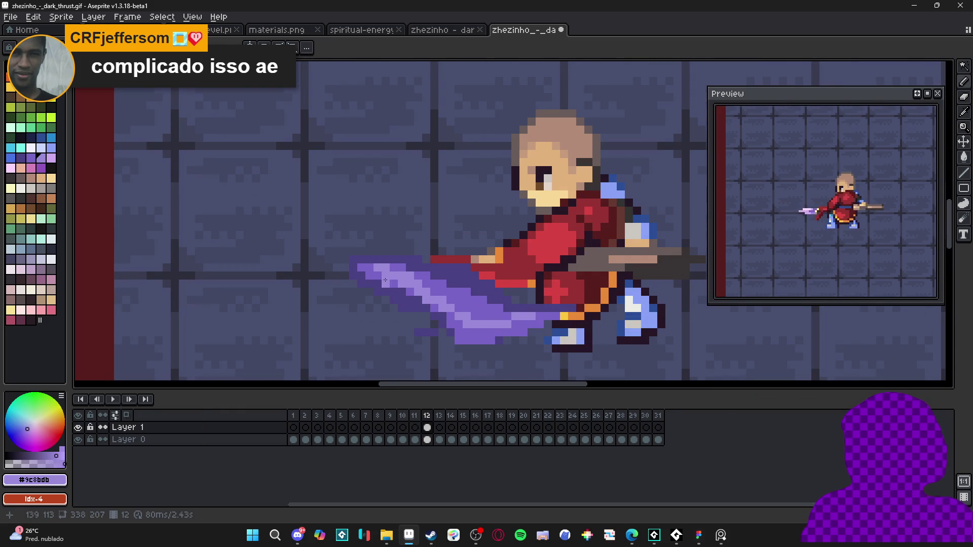
left_click(408, 296, "alt")
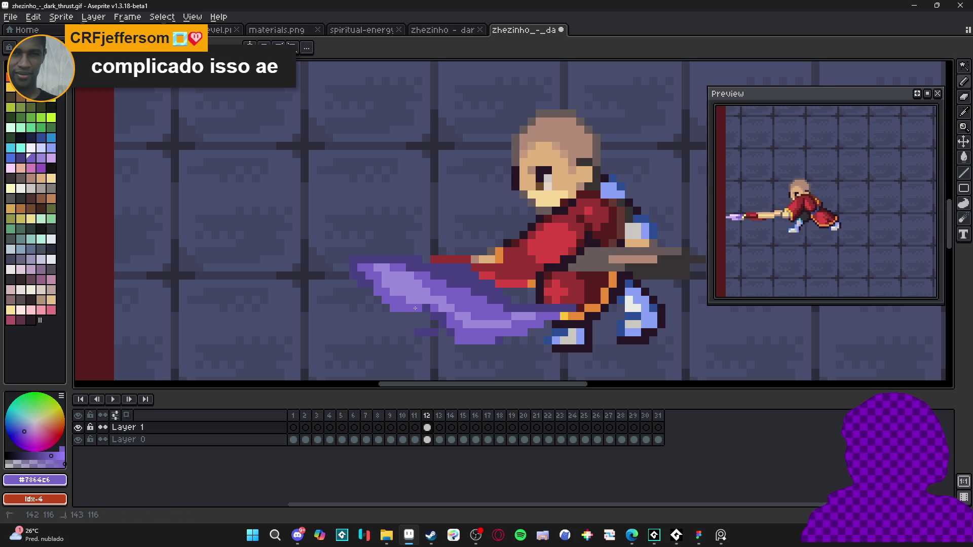
left_click(433, 314)
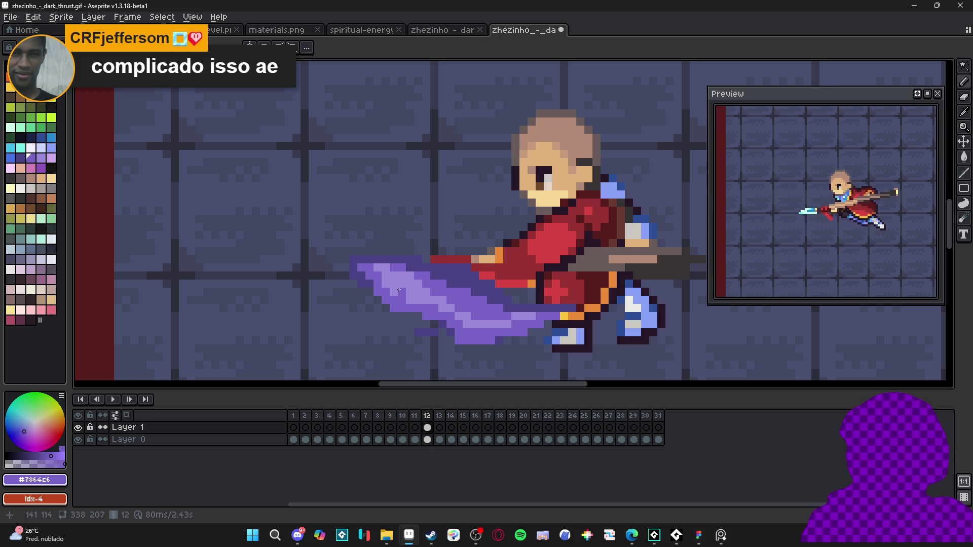
scroll(399, 290, "down", 3)
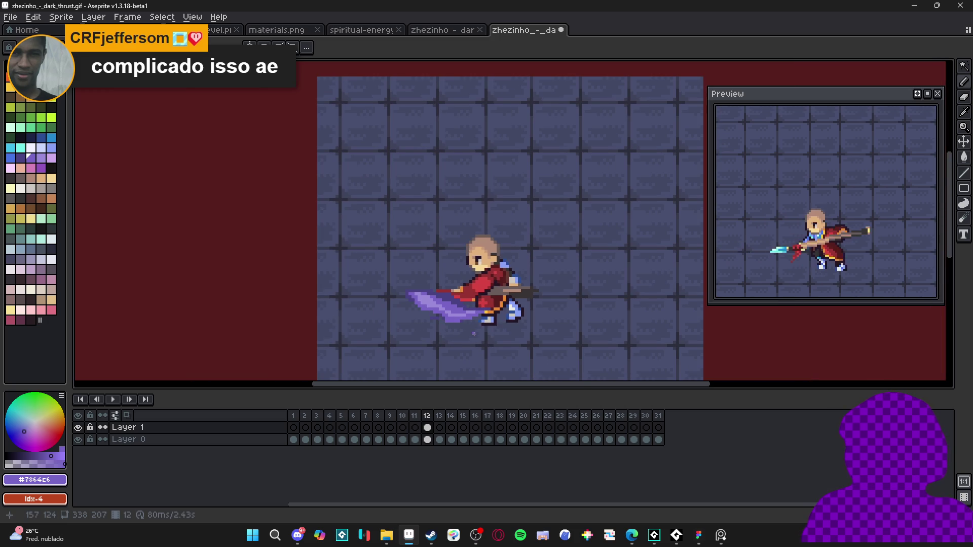
Flip between frames 12 and 13, toggling the background layer, to compare the poses.
left_click(440, 427)
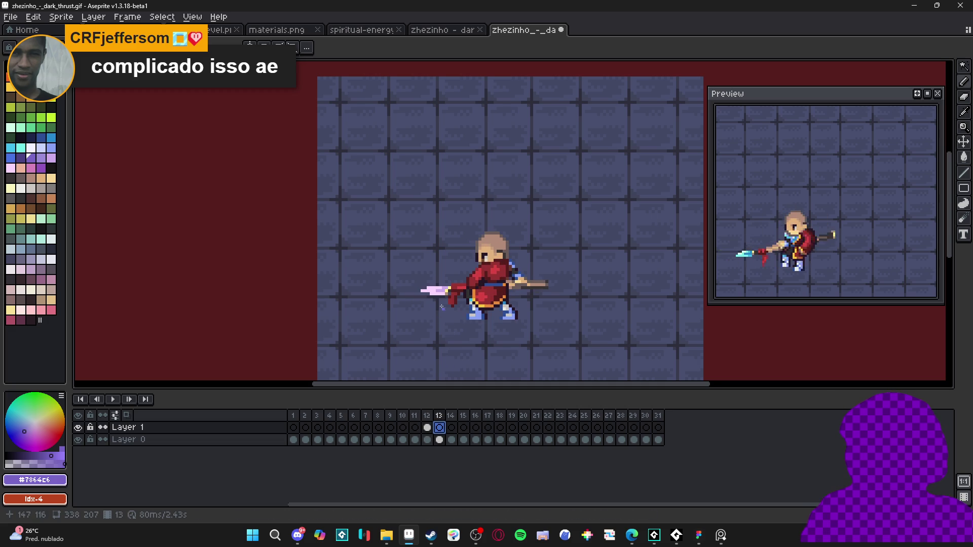
scroll(425, 301, "up", 2)
left_click(427, 427)
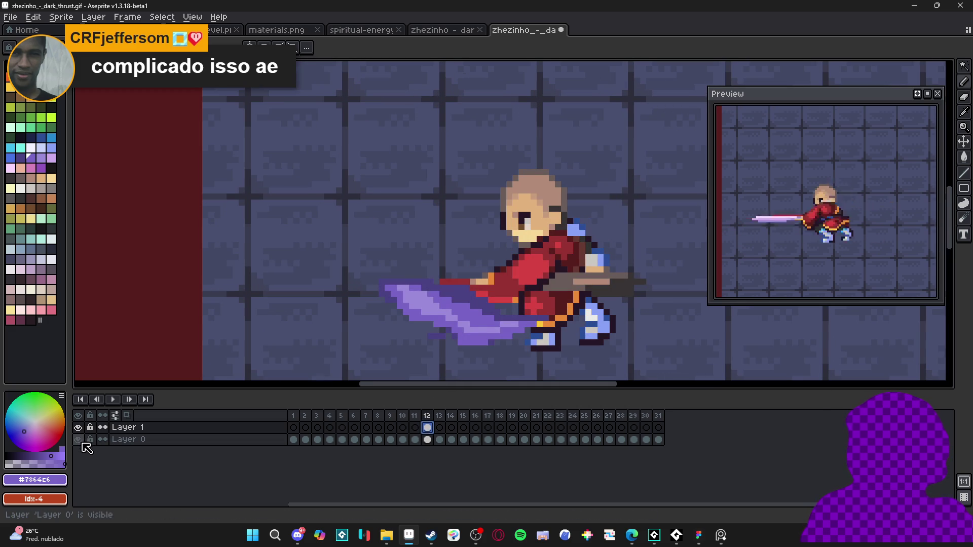
left_click(78, 440)
left_click(440, 428)
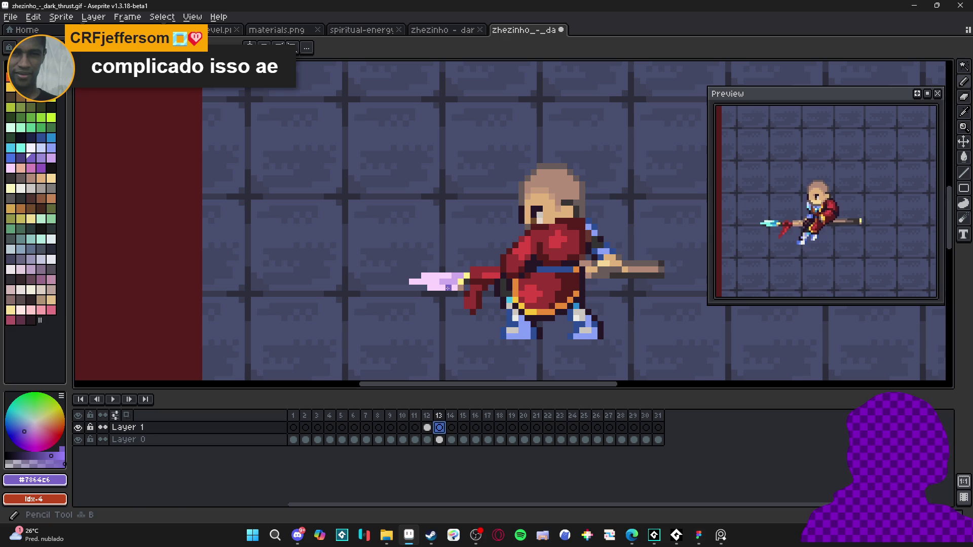
left_click(78, 440)
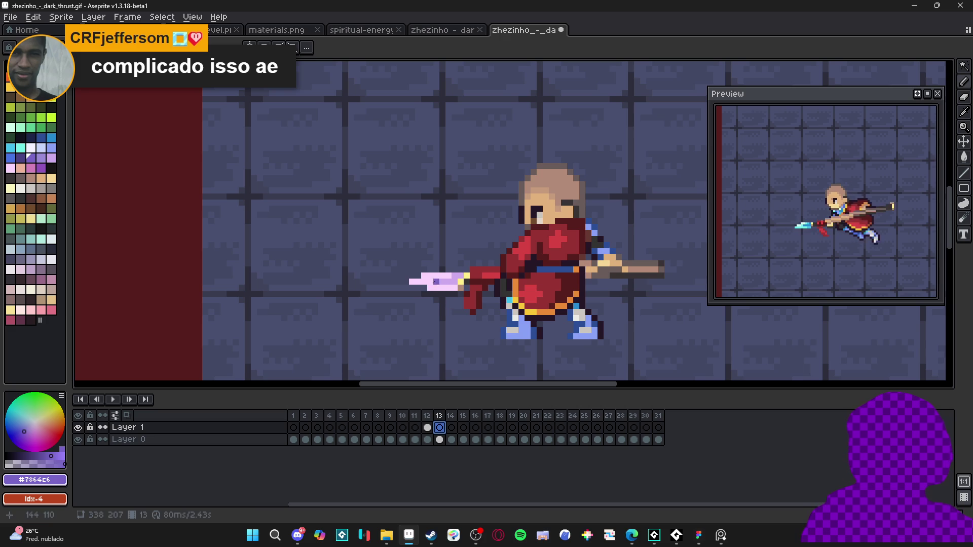
left_click(427, 428)
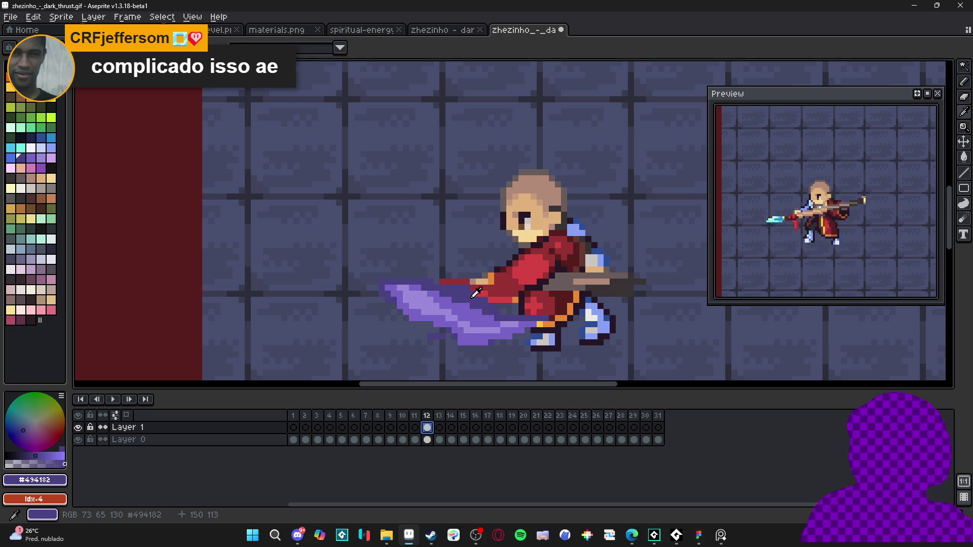
left_click(441, 427)
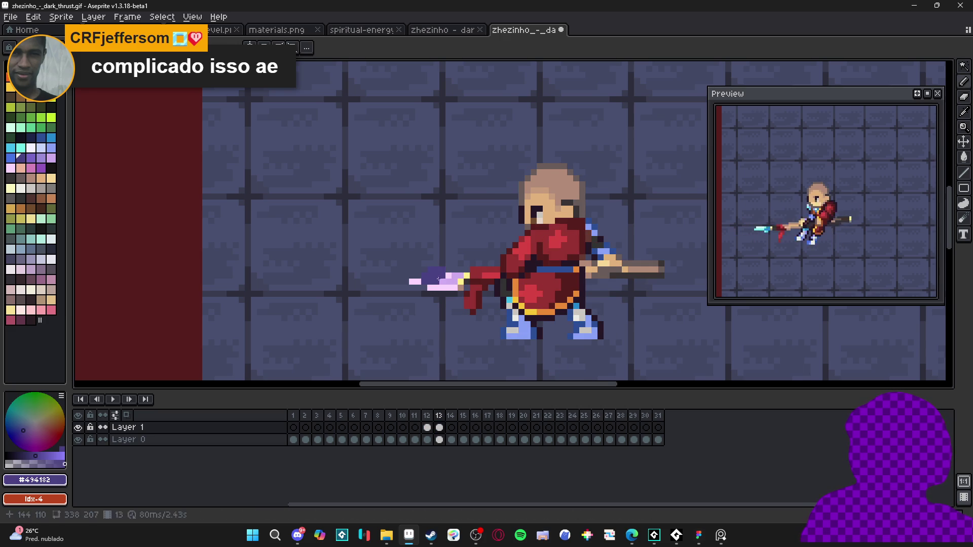
Paint purple over frame 13's spear tip and beneath it, checking against frame 12.
mouse_move(429, 291)
left_mouse_down()
mouse_move(415, 309)
mouse_move(411, 296)
mouse_move(417, 308)
left_mouse_up()
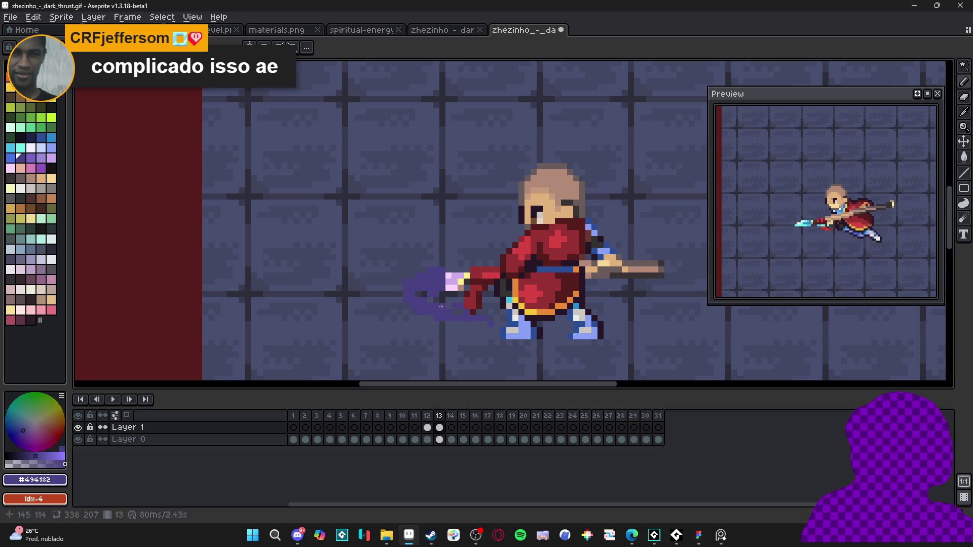
key("m")
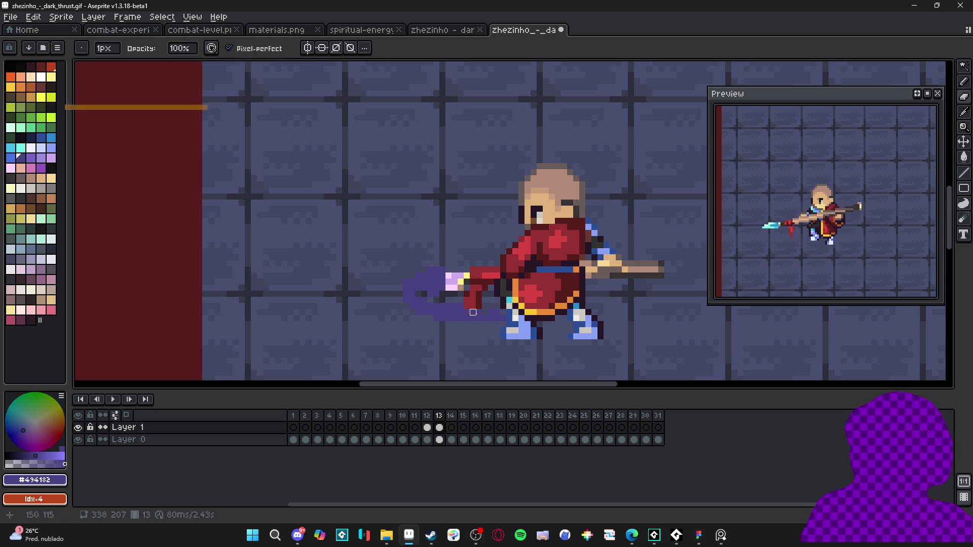
key("b")
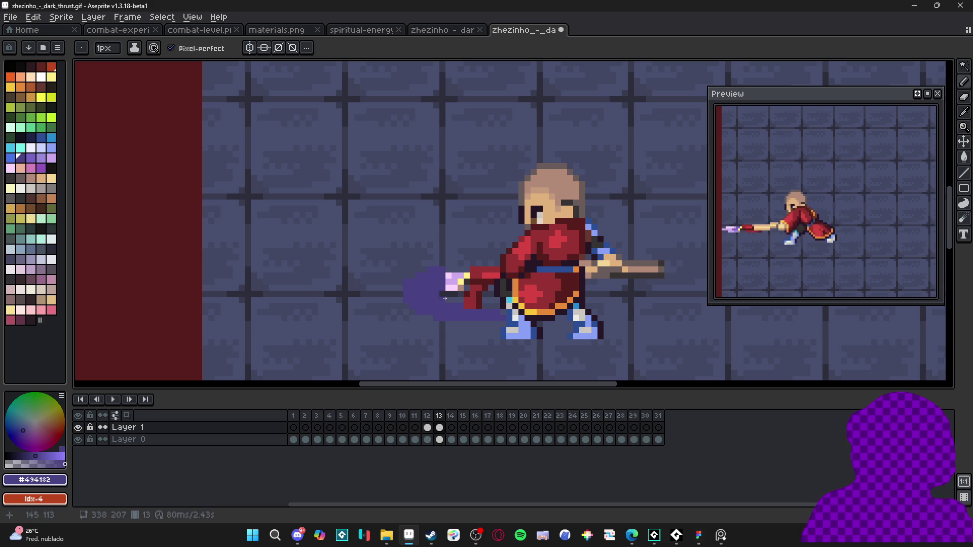
left_click(451, 428)
left_click(430, 428)
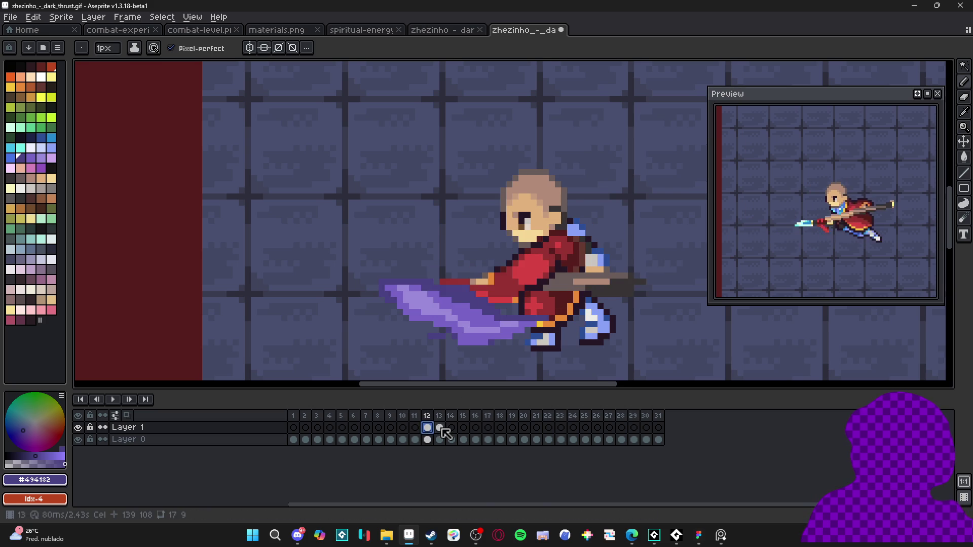
key("Right")
key("Left")
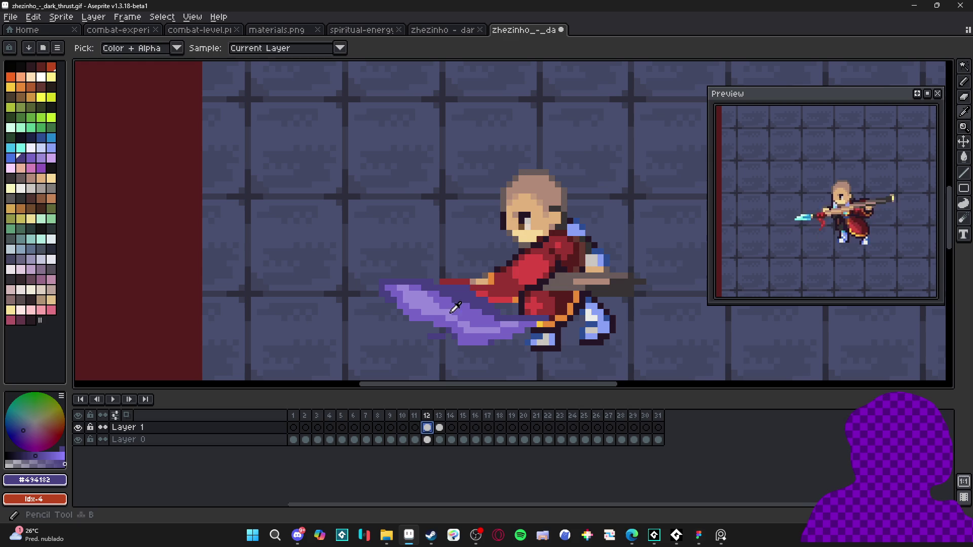
Add light-purple highlights to frame 13's trail and shrink the brush to 1 pixel.
left_click(439, 428)
left_click_drag(421, 286, 432, 276)
key("minus")
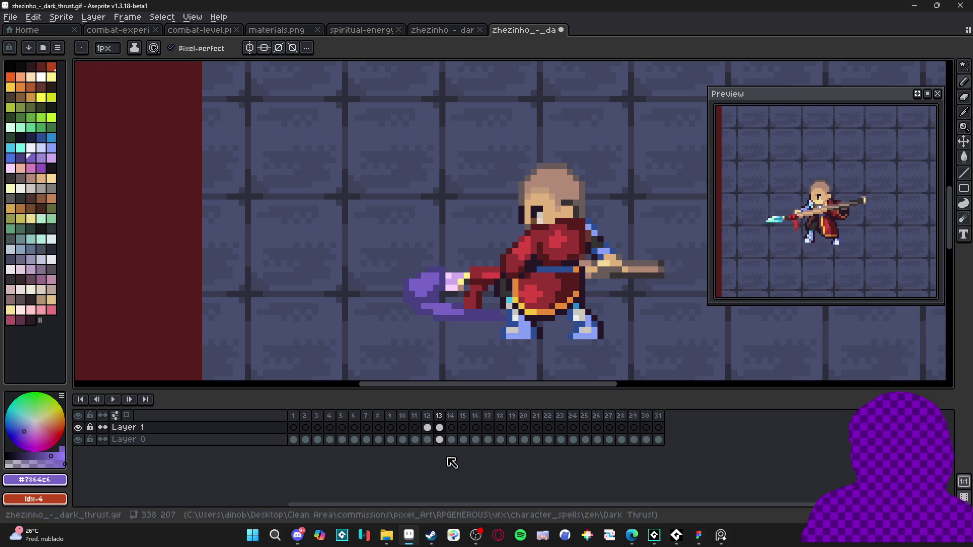
left_click(427, 429)
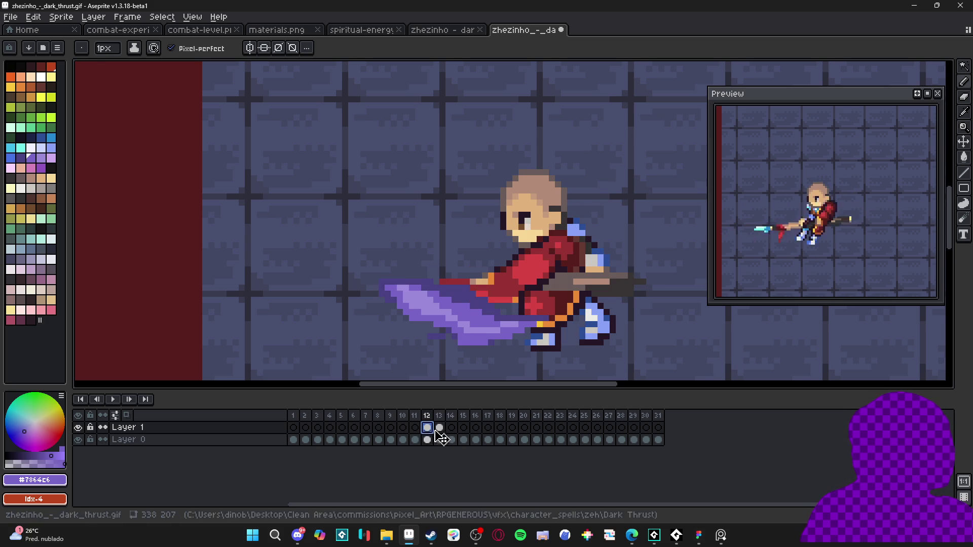
left_click(439, 429)
left_click(463, 429)
left_click_drag(431, 277, 406, 280)
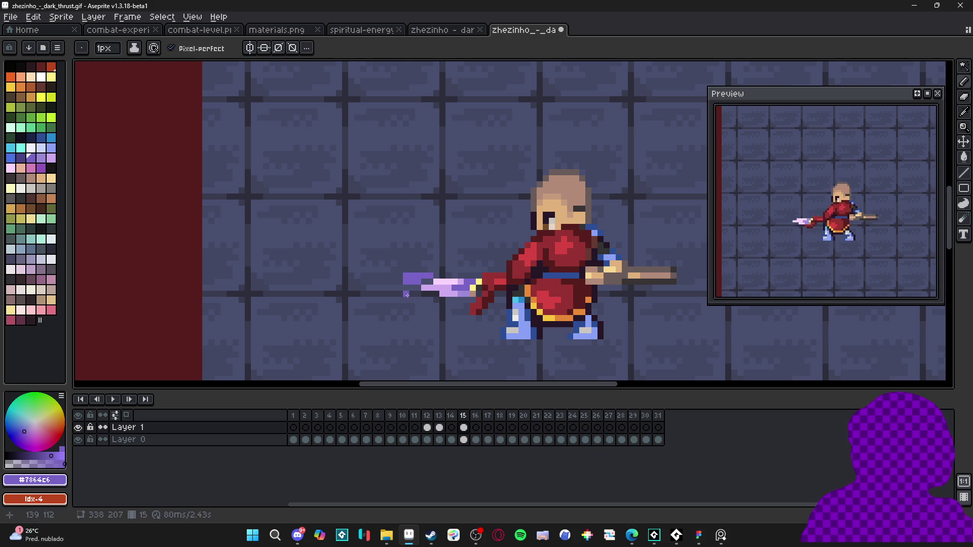
left_click_drag(419, 299, 425, 304)
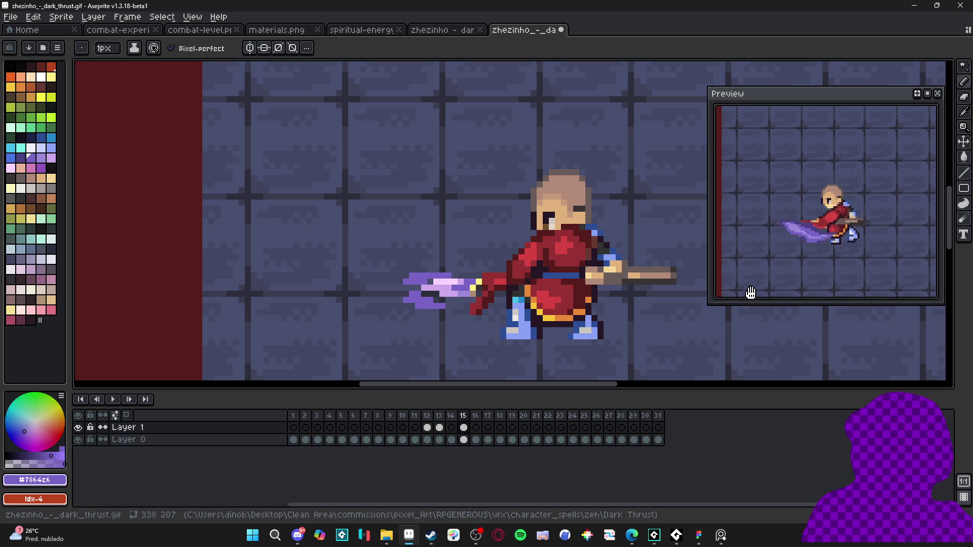
scroll(751, 291, "down", 1)
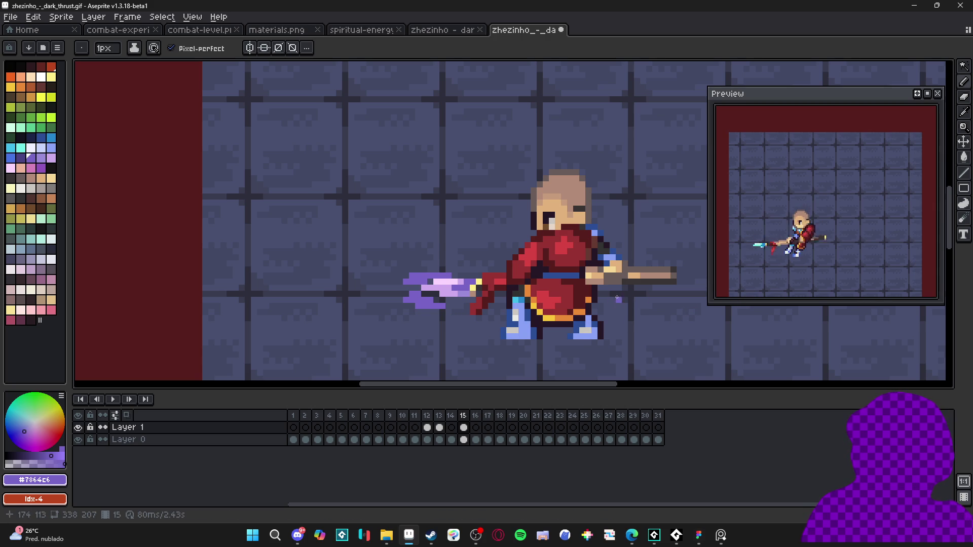
left_click(476, 428)
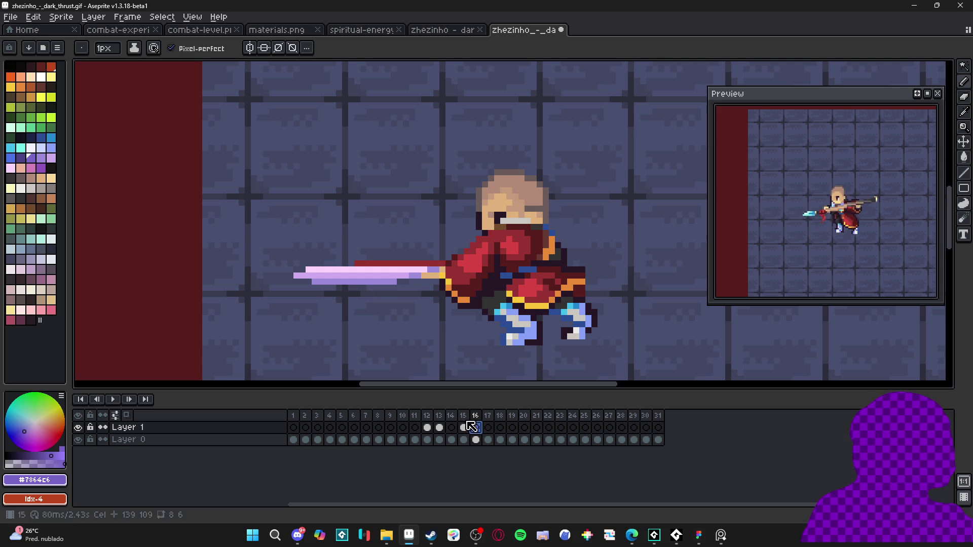
left_click(488, 427)
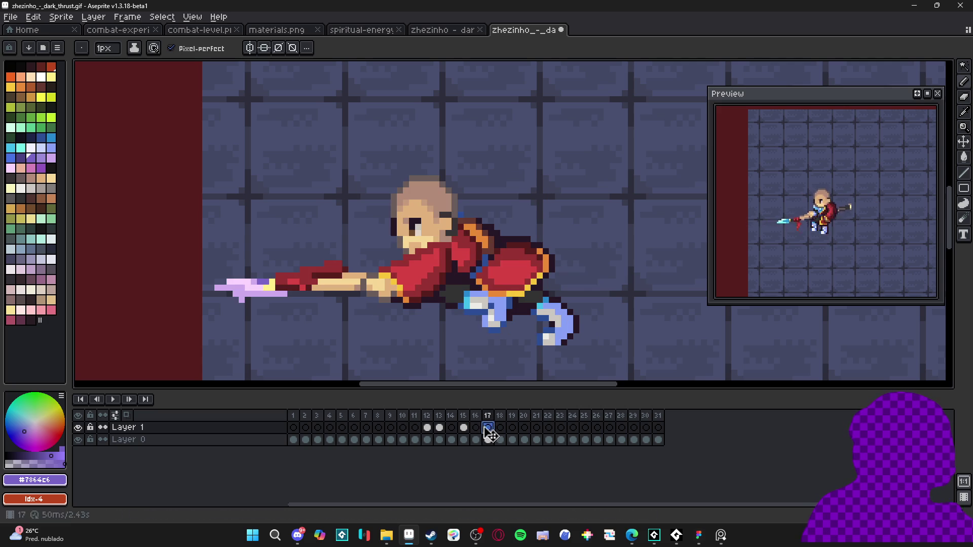
left_click(476, 428)
left_click(440, 429)
left_click(428, 428)
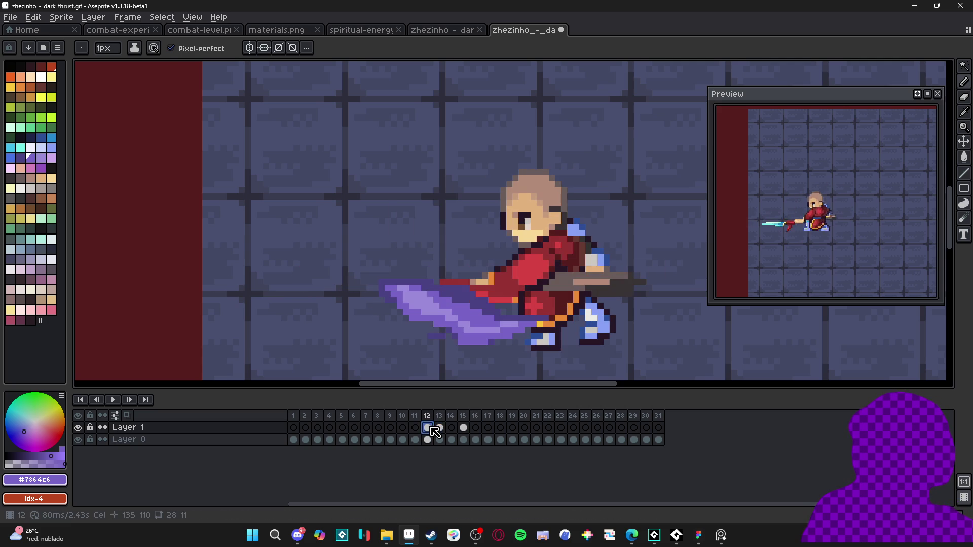
left_click(439, 429)
left_click(451, 431)
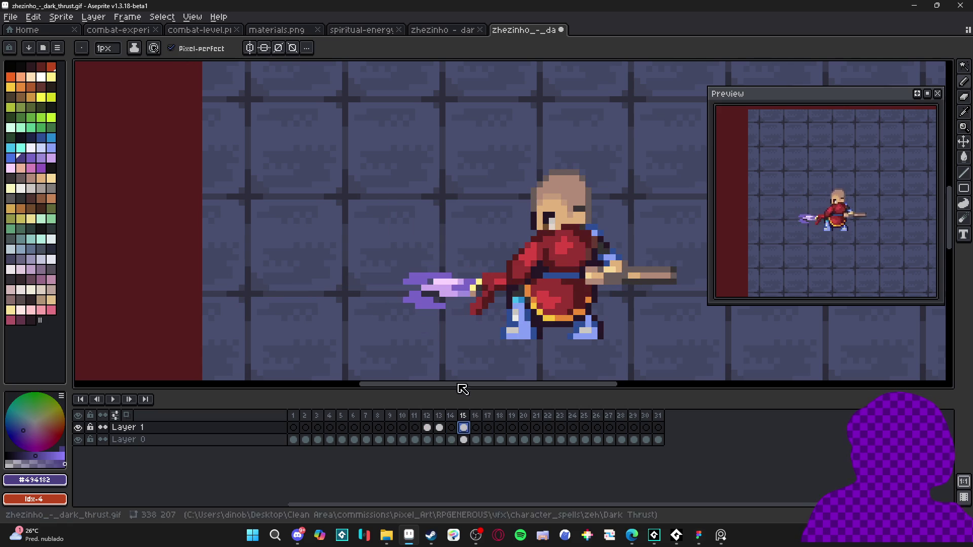
left_click(476, 428)
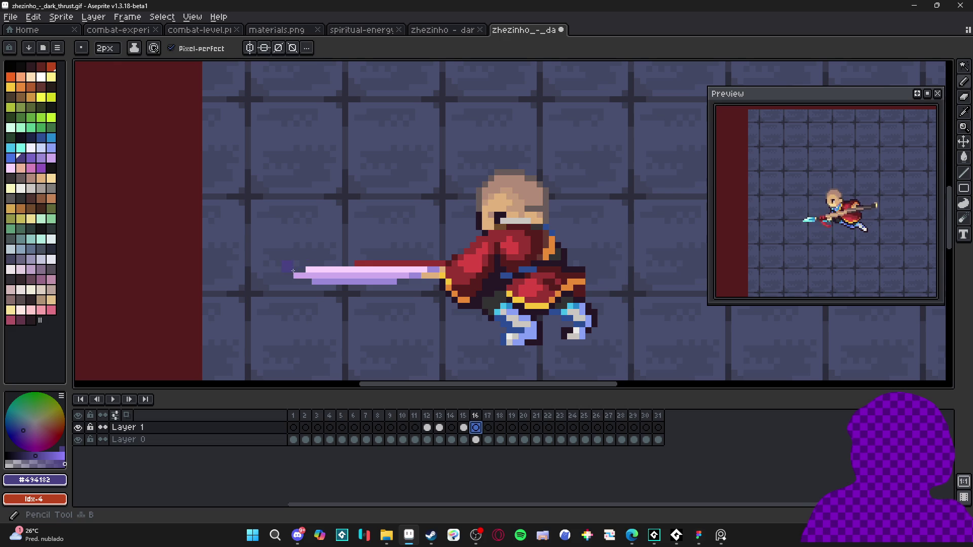
Paint a broad dark purple (#494182) wake around and behind the spear tip on frame 16.
left_click_drag(297, 267, 356, 250)
left_click_drag(459, 230, 449, 209)
mouse_move(347, 255)
left_mouse_down()
mouse_move(301, 277)
mouse_move(360, 287)
left_mouse_up()
mouse_move(349, 273)
left_mouse_down()
mouse_move(442, 311)
mouse_move(468, 310)
left_mouse_up()
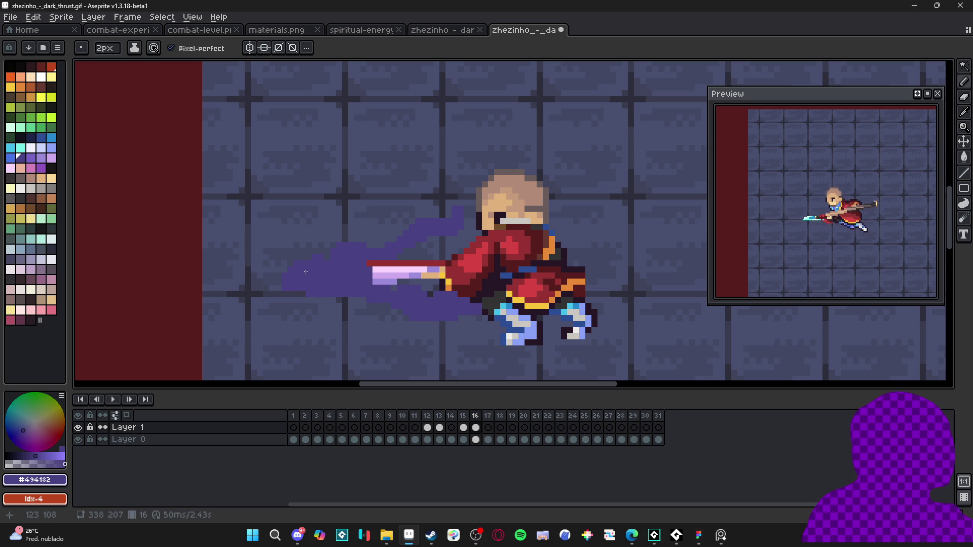
mouse_move(318, 265)
left_mouse_down()
mouse_move(394, 256)
mouse_move(377, 245)
mouse_move(402, 237)
left_mouse_up()
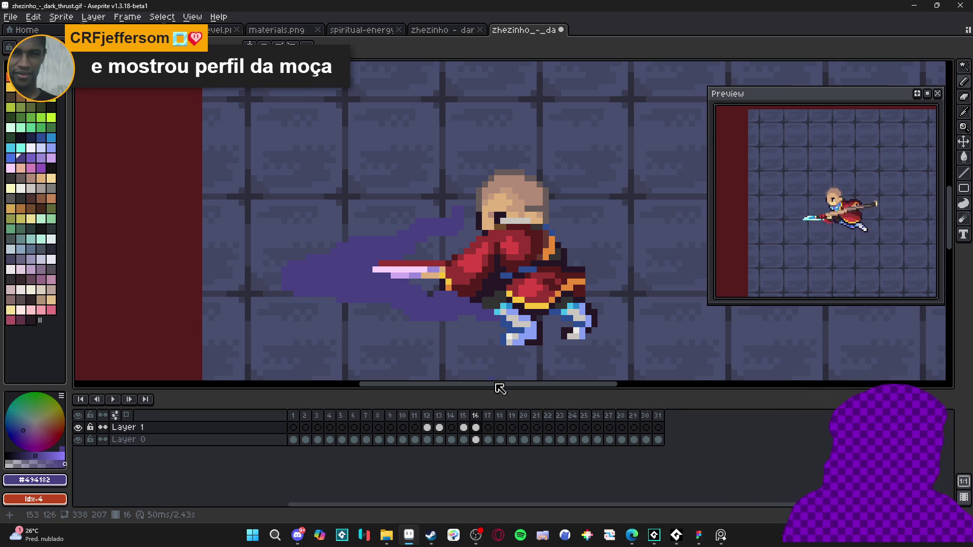
left_click(429, 537)
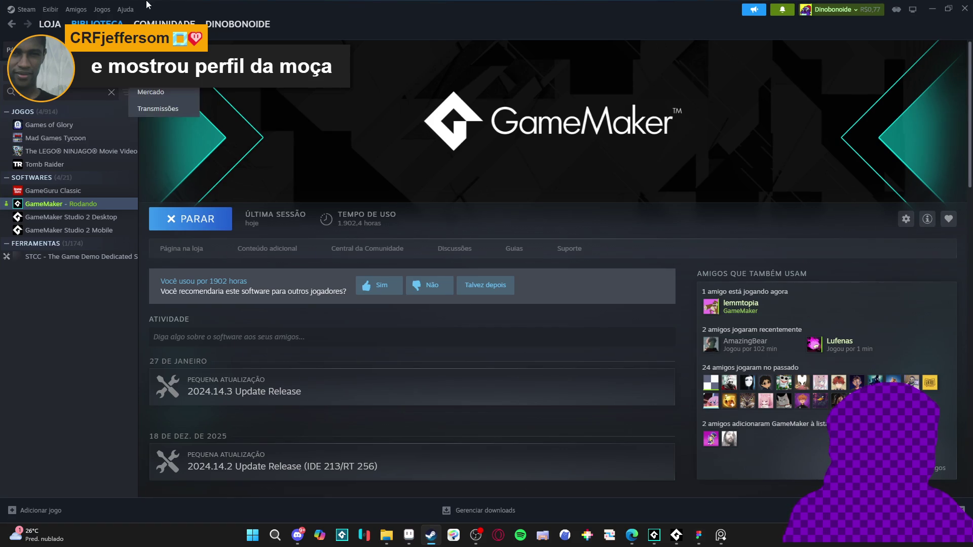
left_click(50, 23)
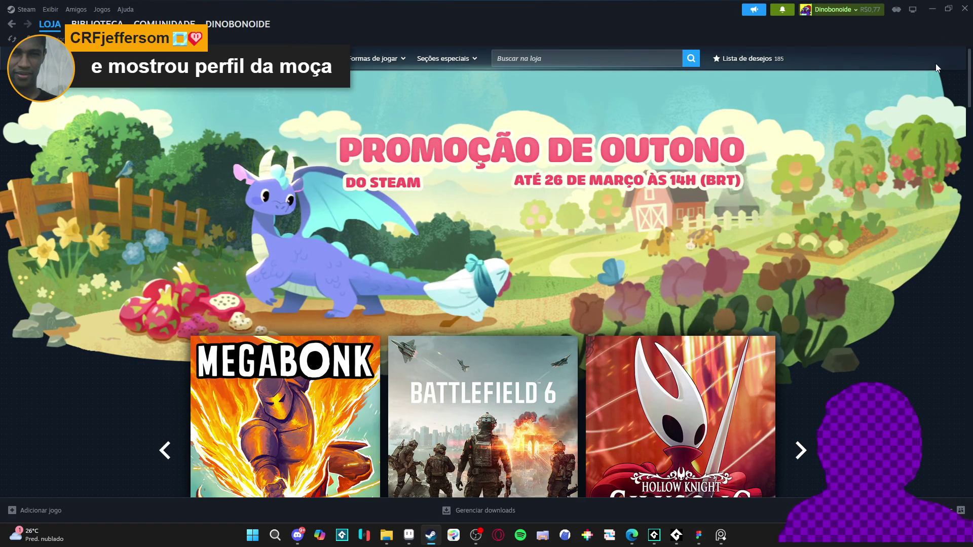
left_click(931, 9)
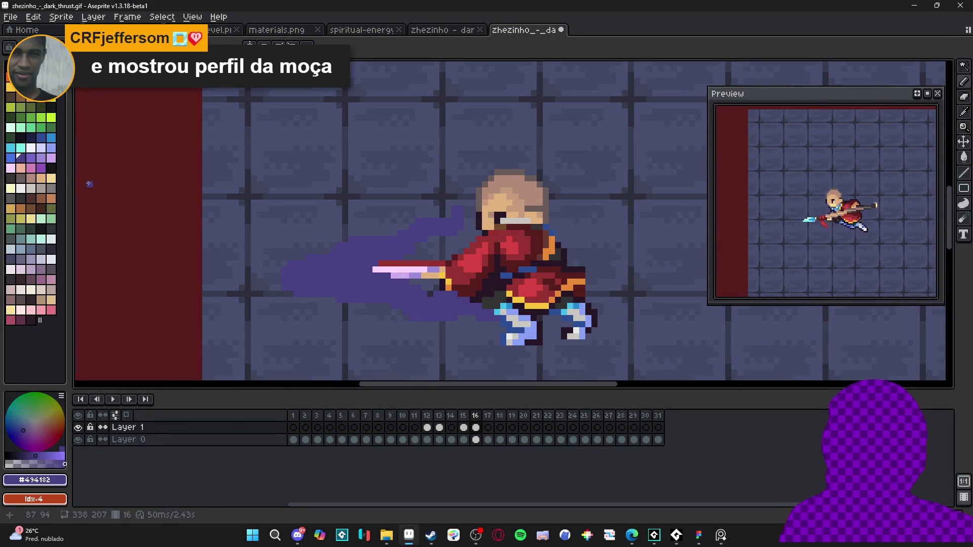
Pick light purple index 48 and draw the slash's straight line and top-tip pixels.
left_click(30, 157)
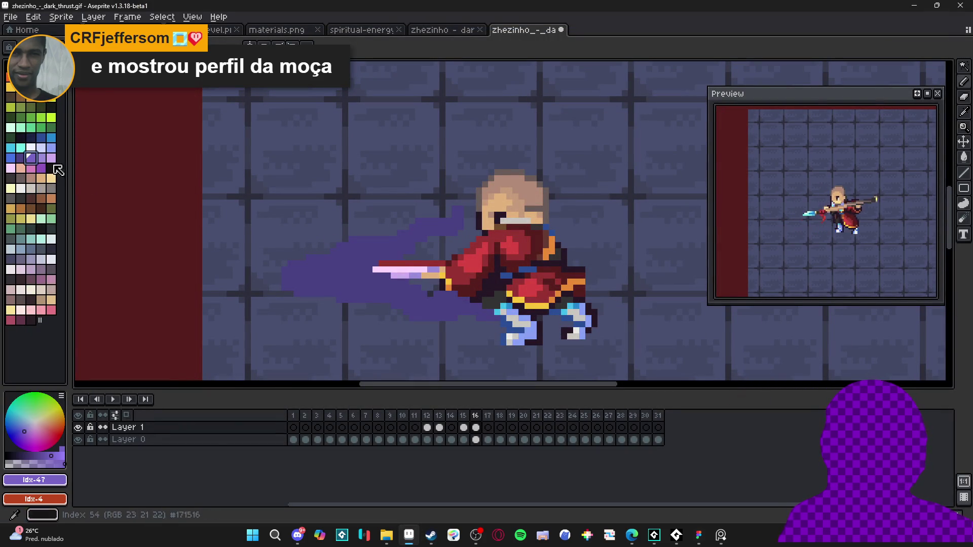
left_click(40, 157)
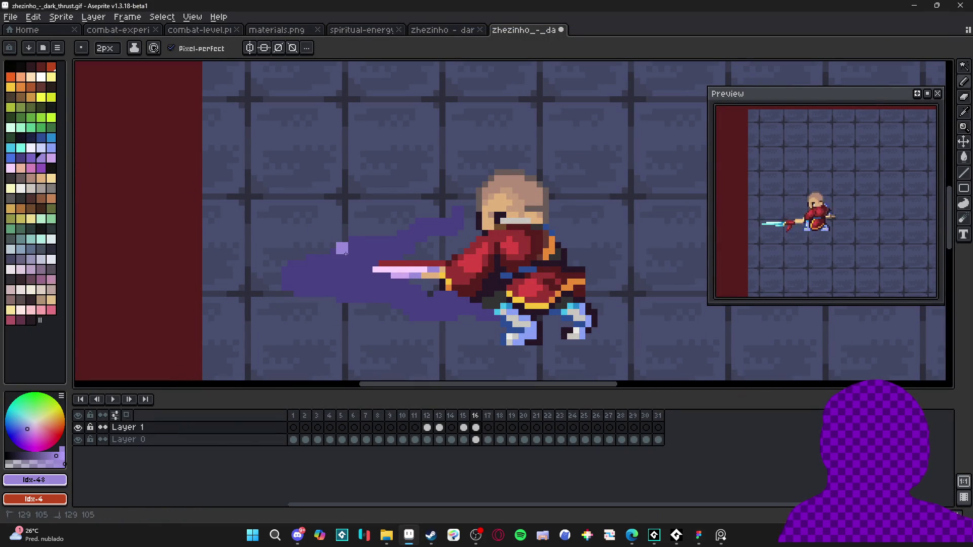
left_click(396, 236, "shift")
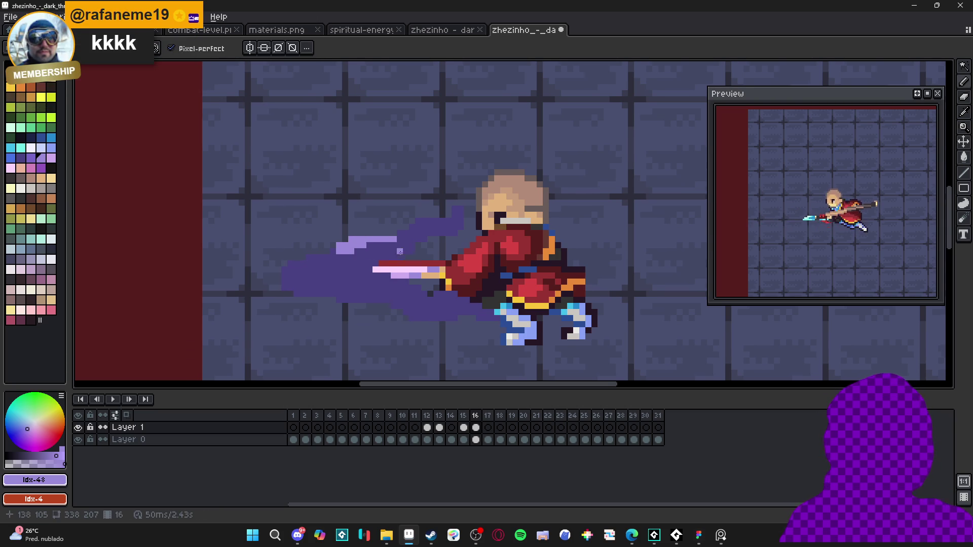
scroll(400, 252, "right", 1)
scroll(409, 243, "left", 1)
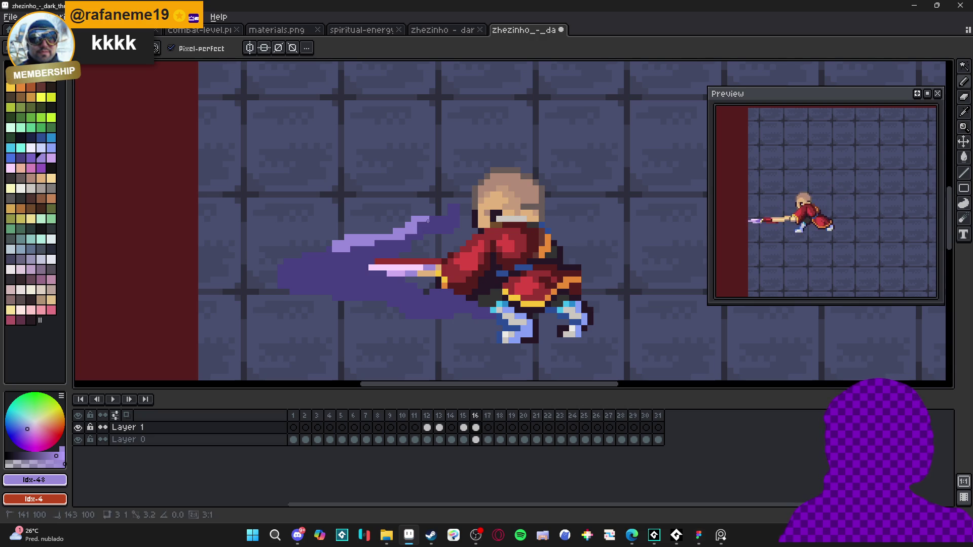
left_click_drag(451, 211, 451, 207)
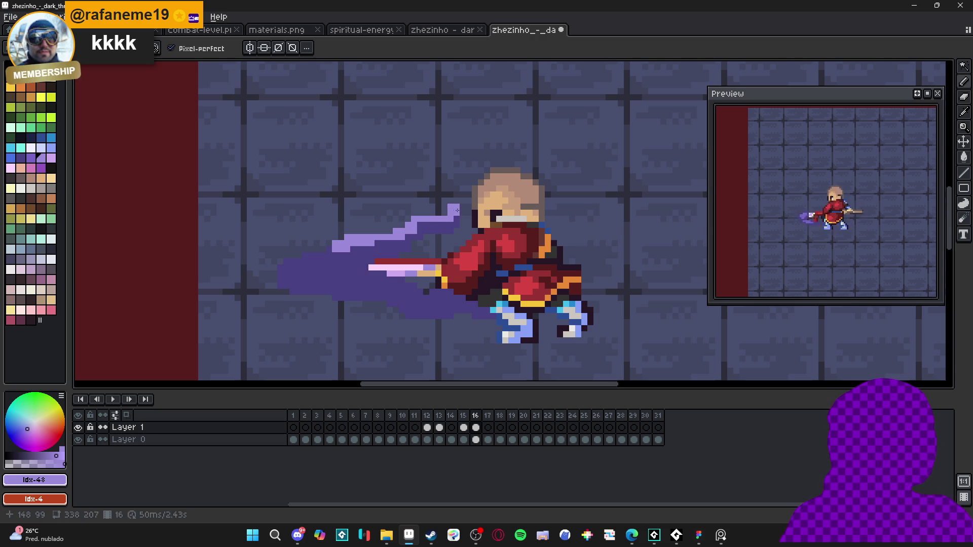
left_click(449, 227)
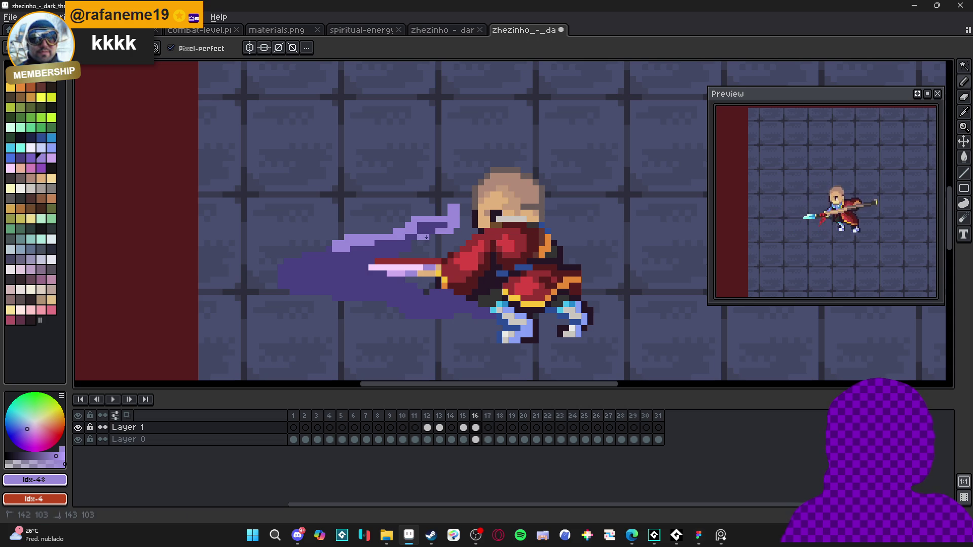
left_click(413, 244)
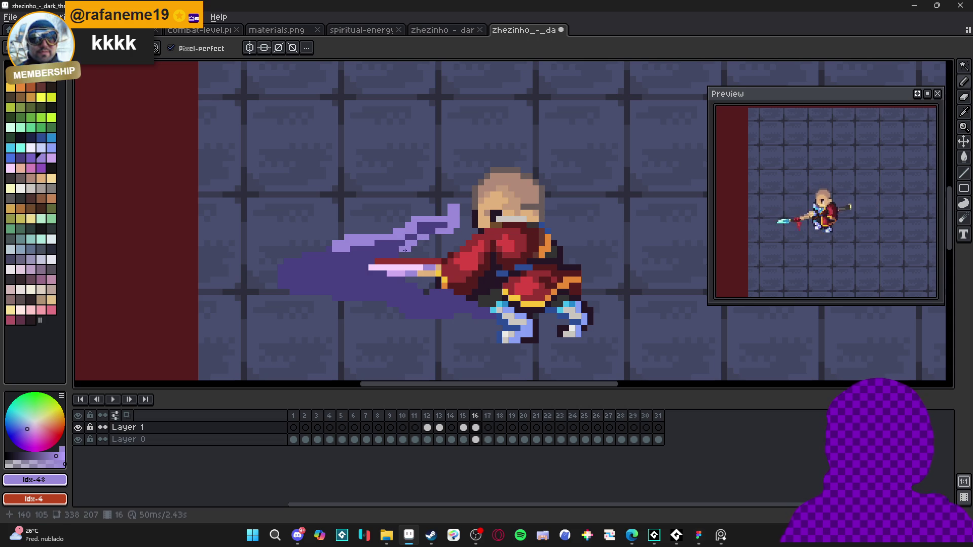
Extend the light slash to a pointed left tip and dot pink index 52 accents on it.
mouse_move(391, 255)
left_mouse_down()
mouse_move(359, 268)
mouse_move(298, 255)
mouse_move(306, 262)
left_mouse_up()
left_click(365, 261)
left_click(325, 249)
left_click(318, 256)
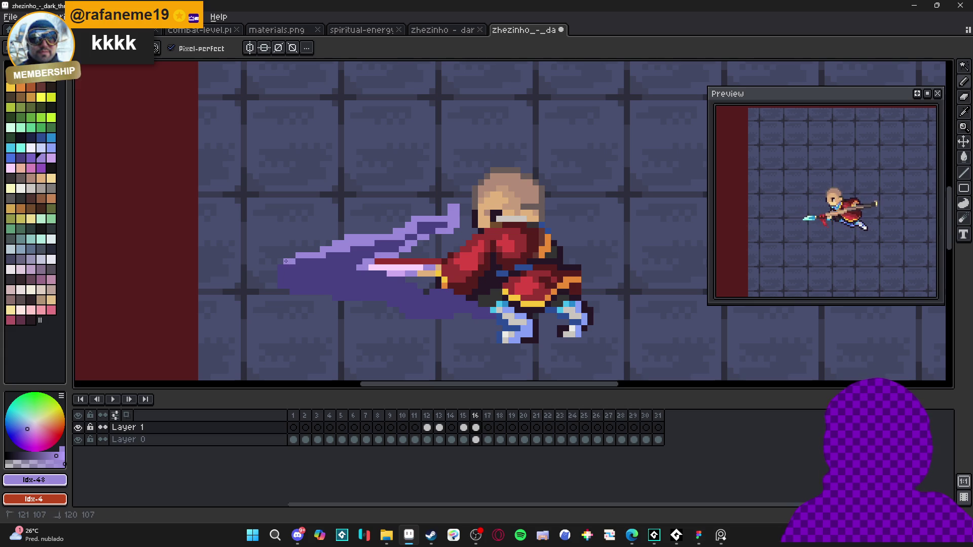
left_click(284, 268)
left_click(30, 167)
left_click(298, 267)
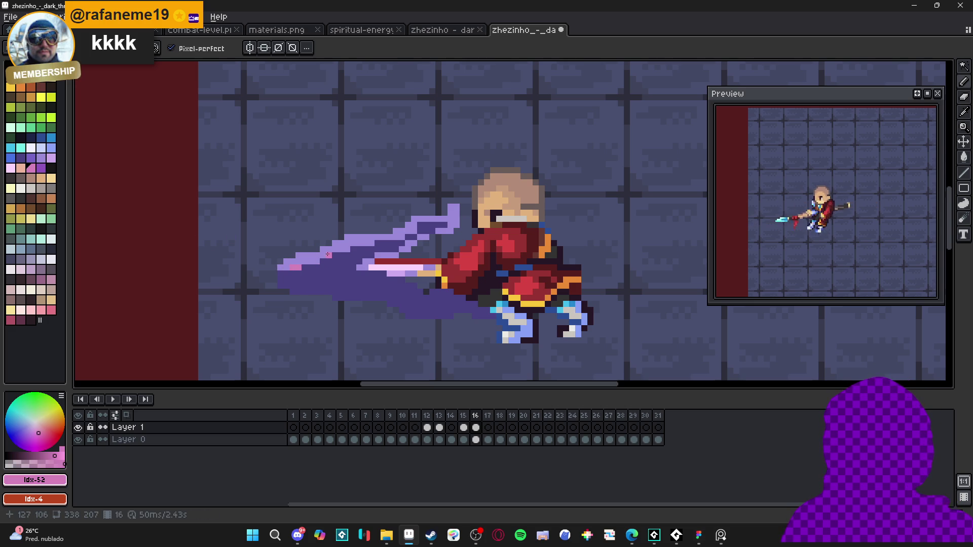
left_click(422, 225)
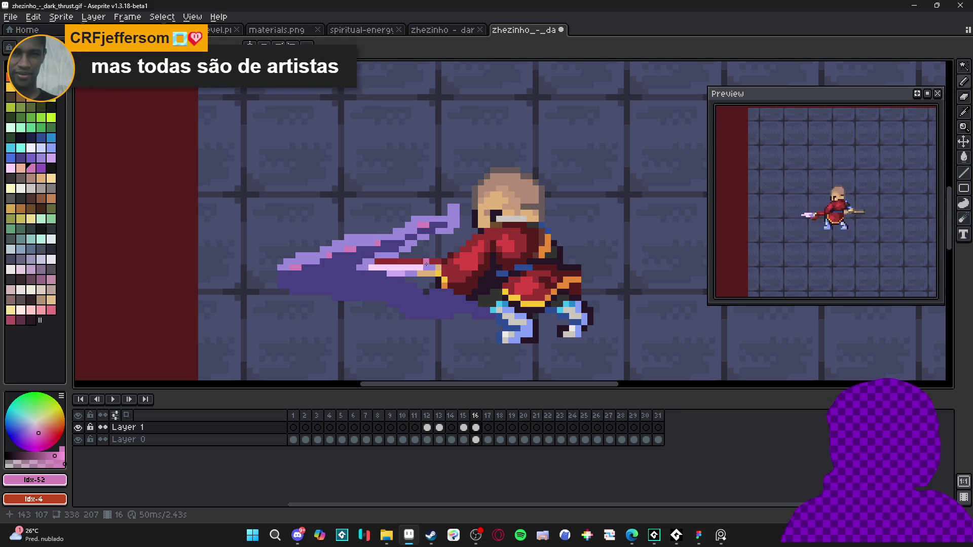
Zoom in on the slash, sample pale lavender #ccaaed, and undo a stray pixel.
scroll(419, 279, "down", 2)
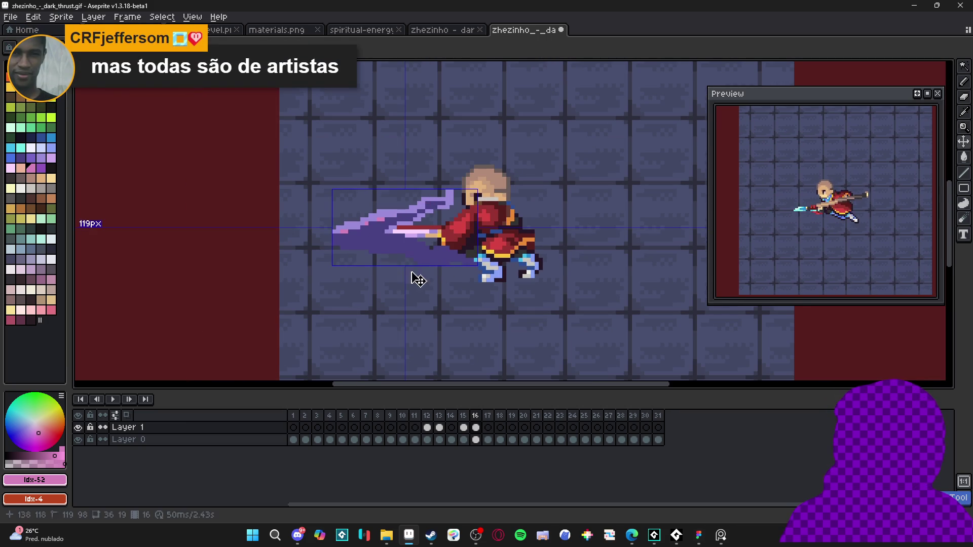
scroll(338, 243, "up", 1)
left_click(337, 243, "alt")
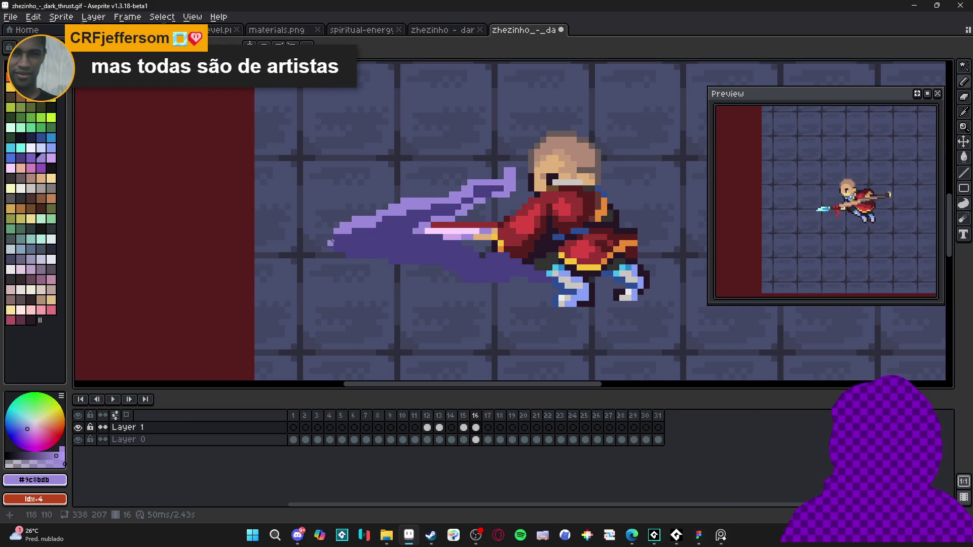
scroll(337, 243, "up", 1)
mouse_move(340, 243)
left_mouse_down()
mouse_move(313, 240)
mouse_move(363, 256)
mouse_move(399, 254)
left_mouse_up()
mouse_move(303, 232)
left_mouse_down()
mouse_move(337, 275)
mouse_move(373, 268)
left_mouse_up()
key("ctrl+z")
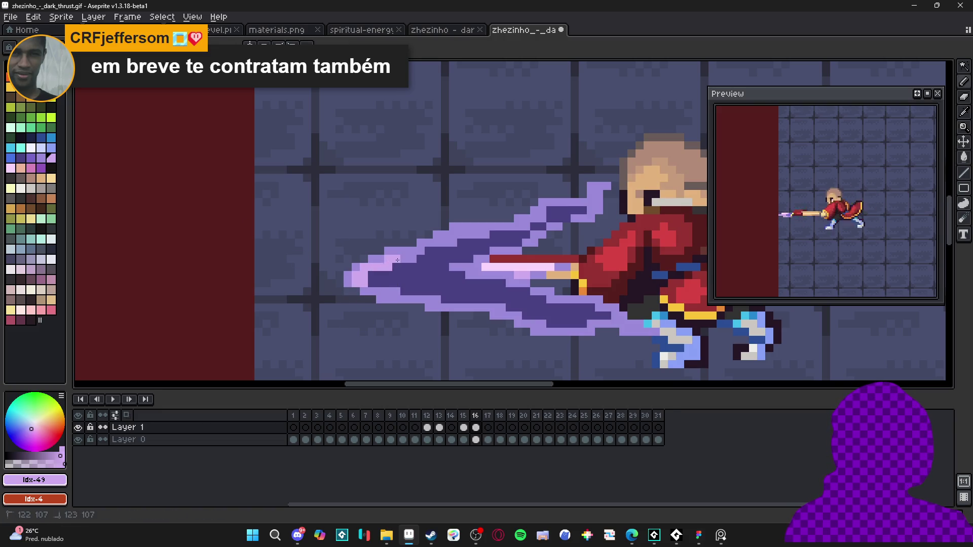
Pencil pale lavender highlights along the slash's upper and lower edges, then zoom out.
mouse_move(402, 259)
left_mouse_down()
mouse_move(457, 238)
mouse_move(446, 237)
left_mouse_up()
left_click(426, 245)
left_click(456, 239, "alt")
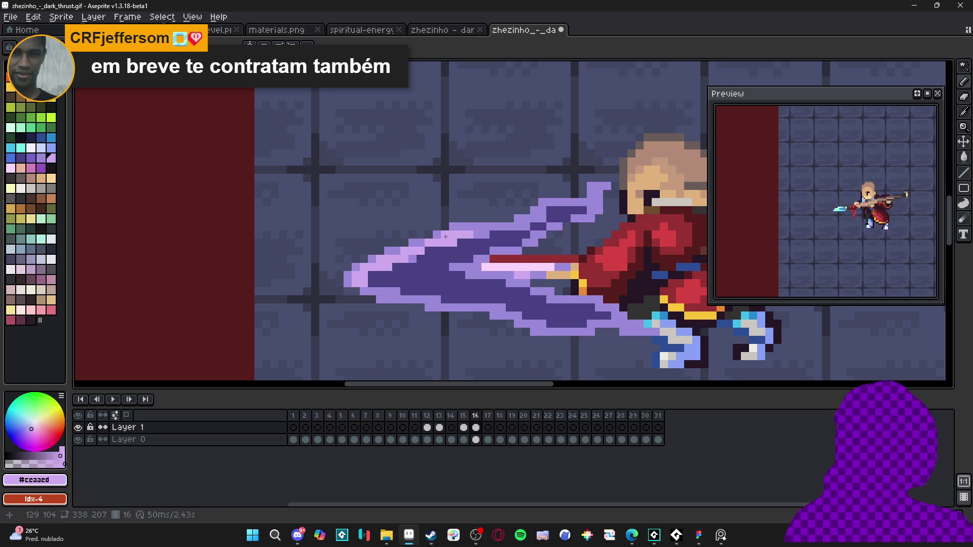
left_click(394, 301)
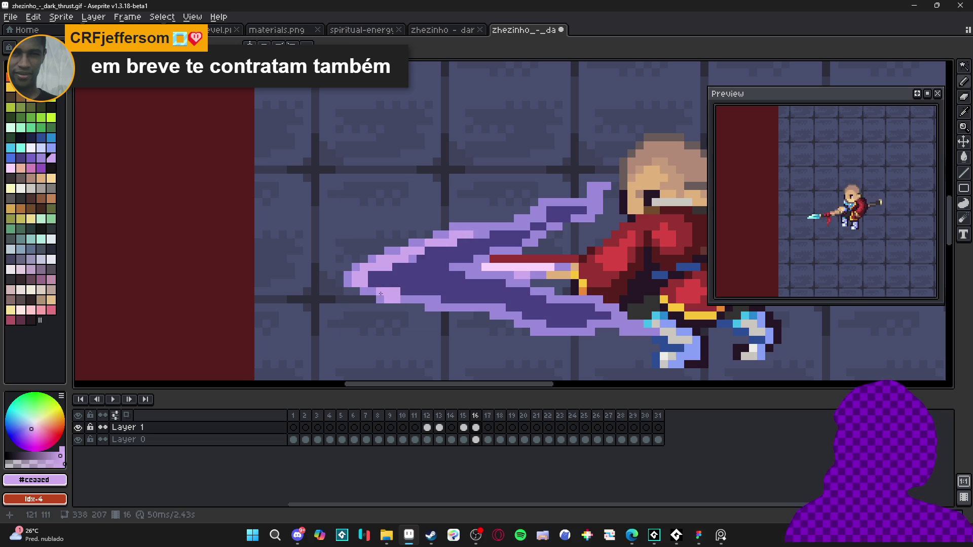
left_click_drag(406, 300, 431, 303)
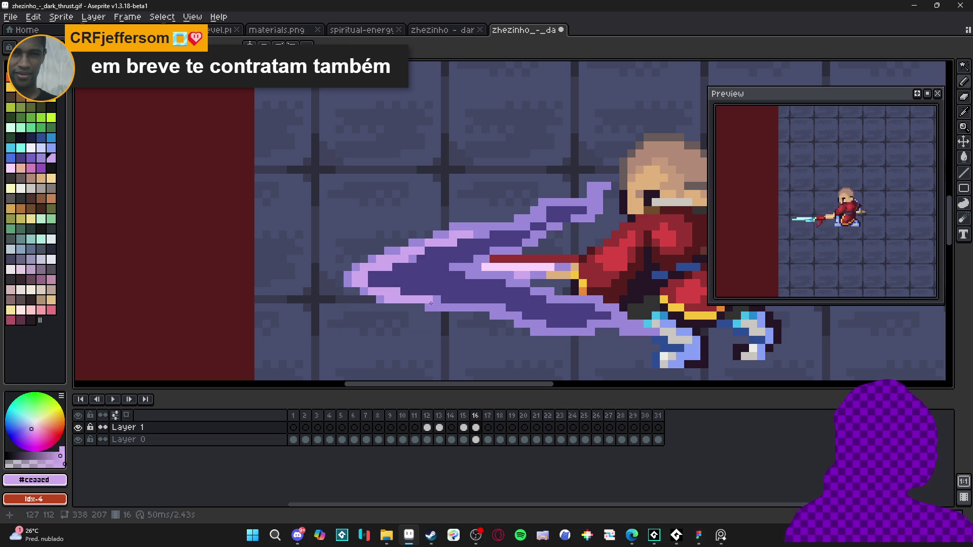
scroll(436, 307, "down", 4)
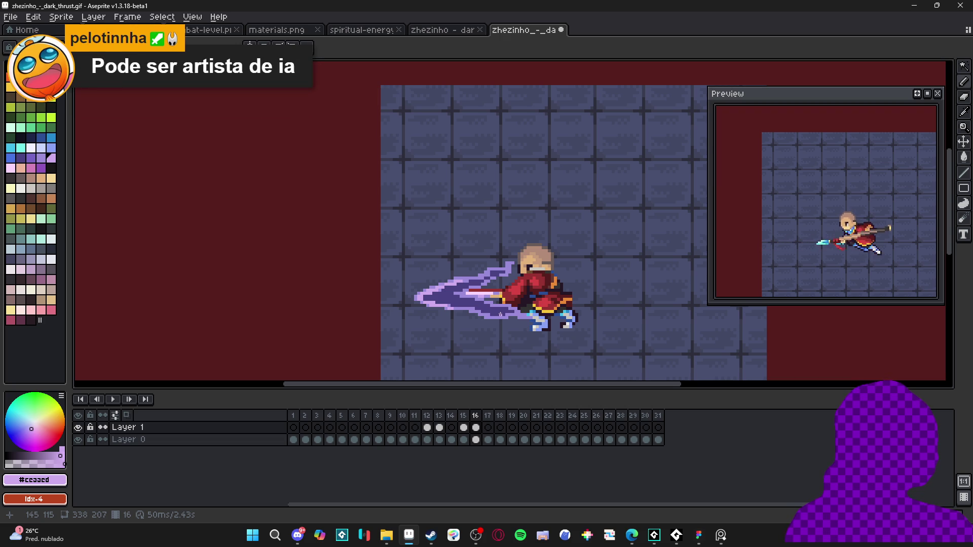
left_click_drag(501, 314, 482, 300)
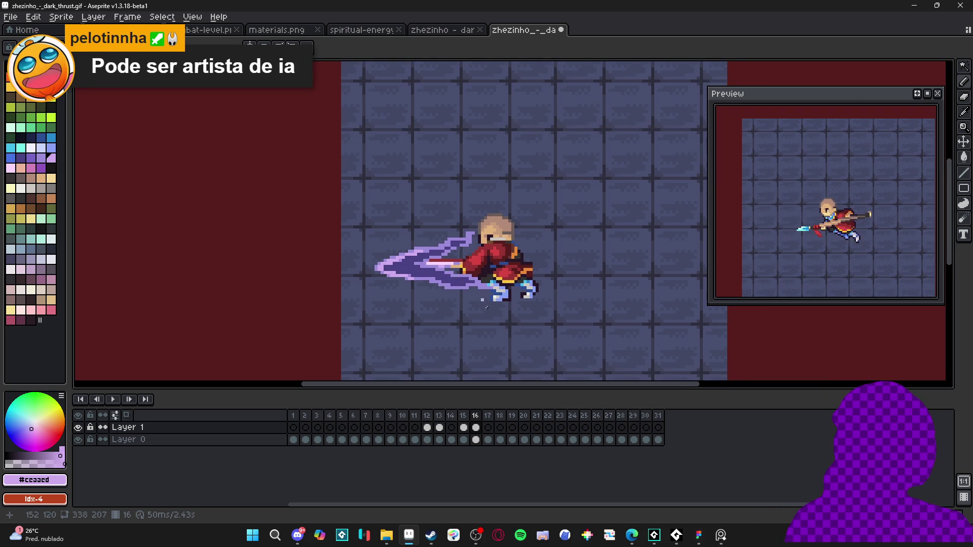
scroll(446, 311, "down", 2)
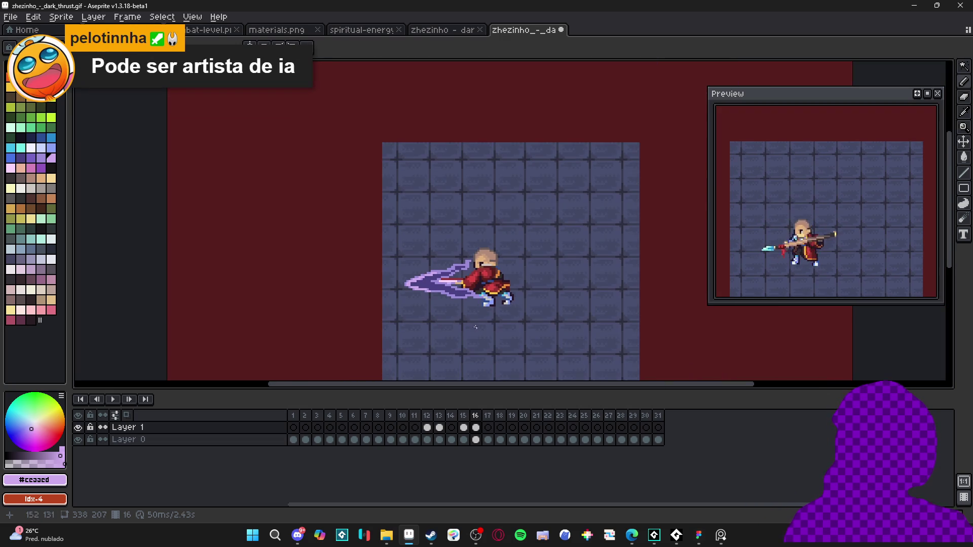
Compare frames 16 and 17, then pick dark purple #494182 from frame 16's slash trail.
left_click(488, 428)
left_click(490, 429)
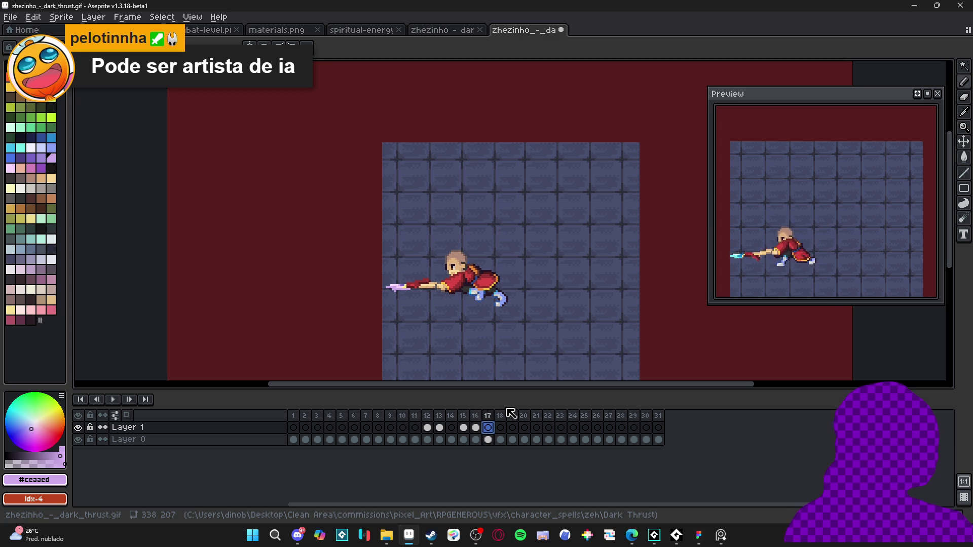
left_click(481, 429)
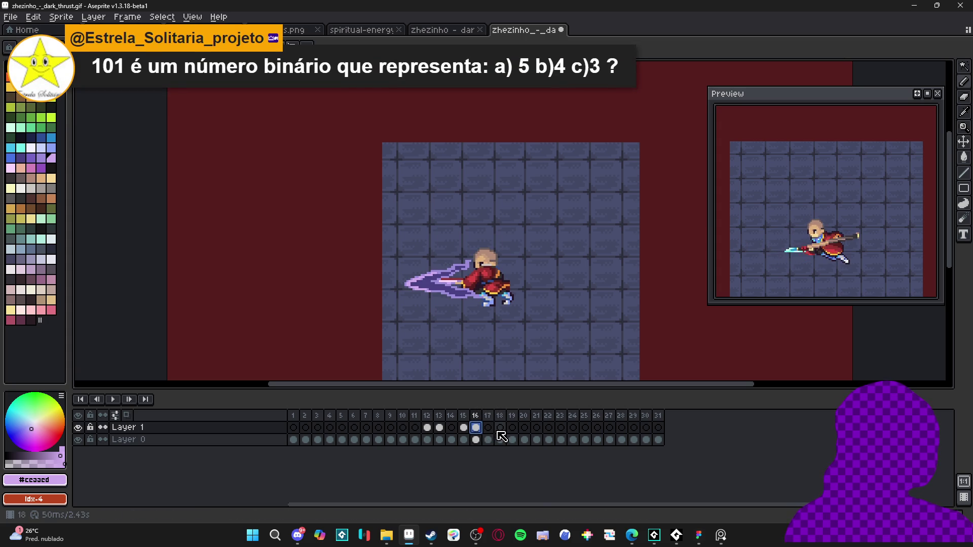
left_click(490, 429)
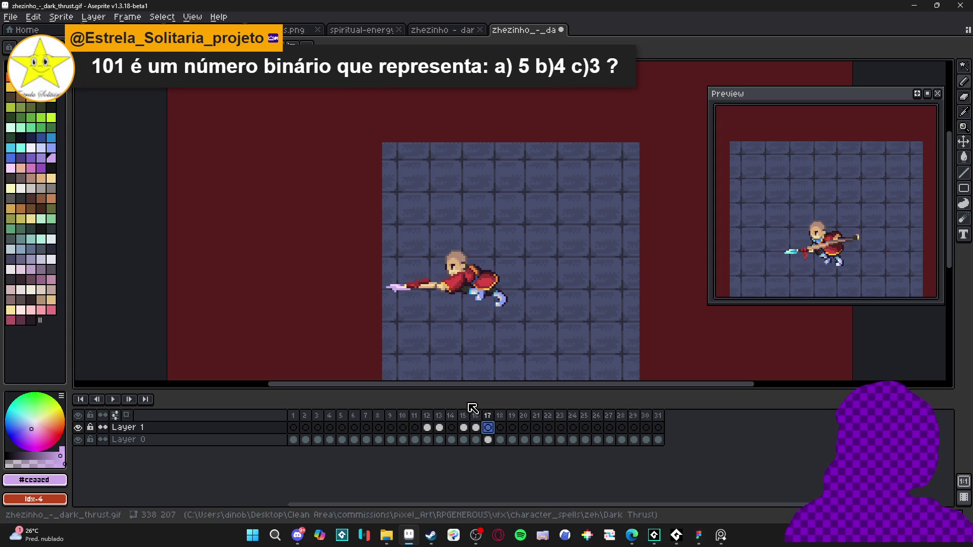
left_click(477, 428)
left_click(422, 311, "alt")
On frame 17, paint a dark purple stroke above the spear tip and hide Layer 0.
left_click(488, 428)
left_click(500, 428)
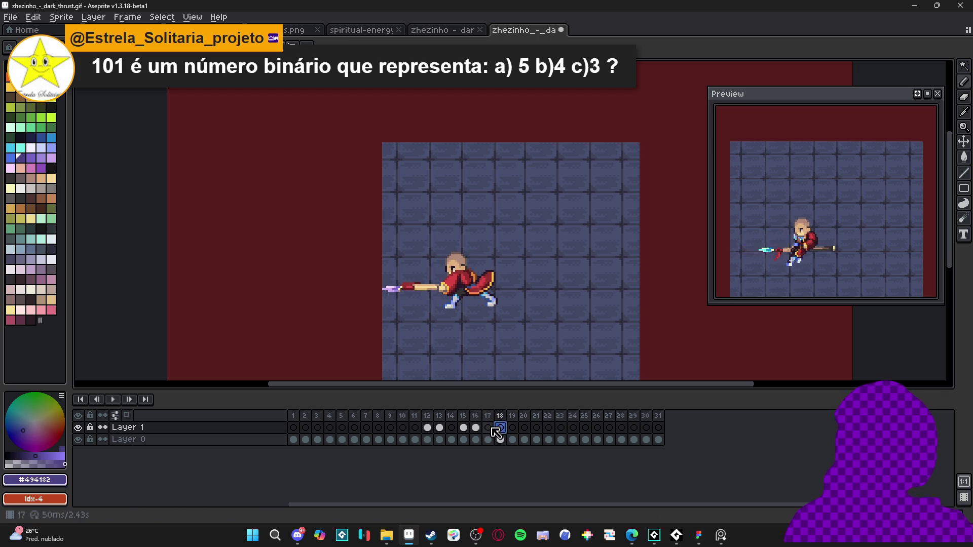
left_click(490, 429)
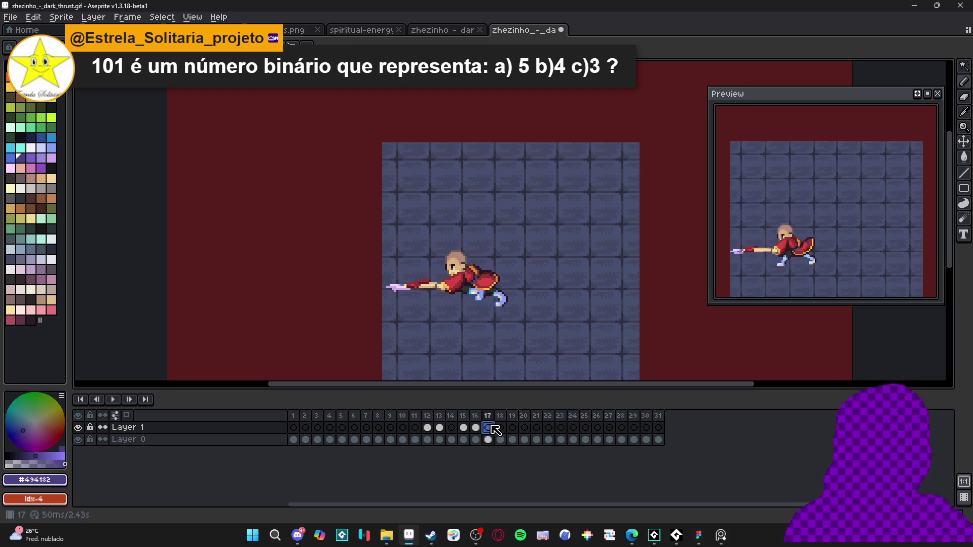
left_click(478, 428)
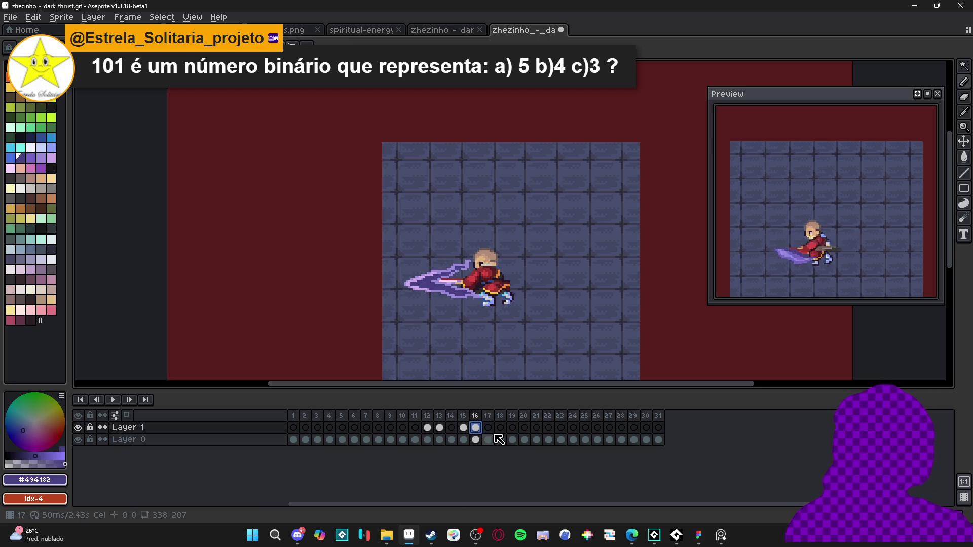
left_click(488, 428)
scroll(385, 288, "up", 1)
scroll(385, 288, "up", 3)
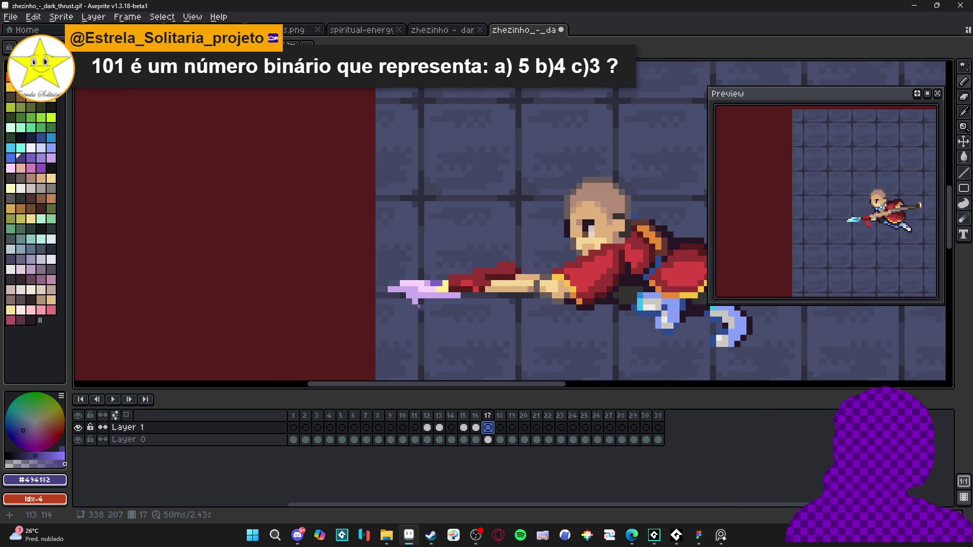
key("Left")
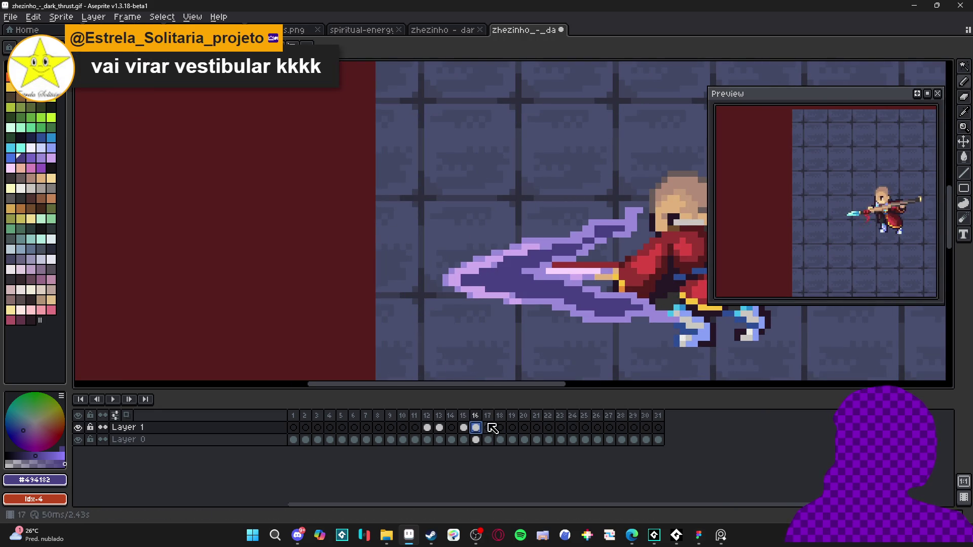
left_click(487, 428)
left_click_drag(393, 290, 459, 260)
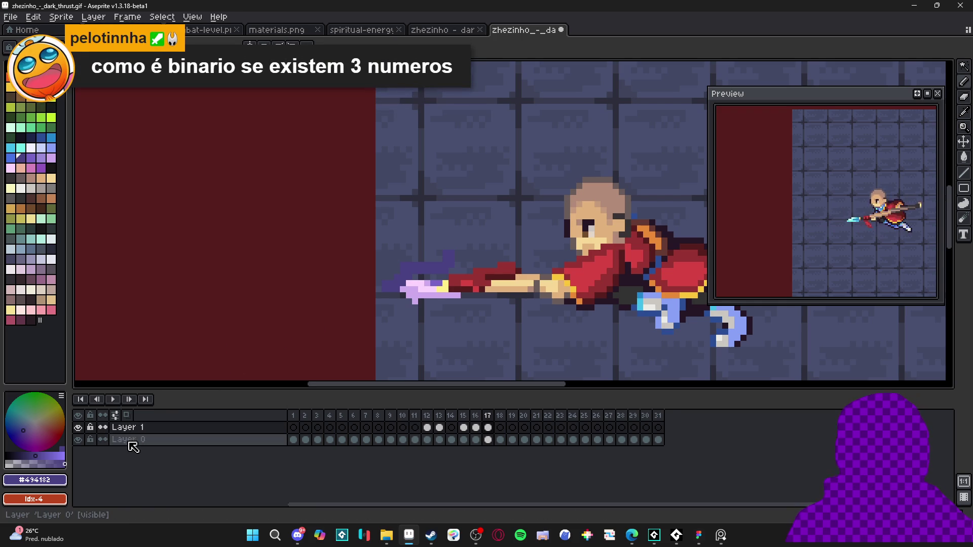
left_click(77, 440)
With onion skin on, fill the lower body and upper outline of the swoosh with dark purple.
mouse_move(456, 281)
left_mouse_down()
mouse_move(426, 283)
mouse_move(468, 230)
mouse_move(533, 175)
mouse_move(661, 99)
left_mouse_up()
left_click(115, 415)
mouse_move(490, 231)
left_mouse_down()
mouse_move(445, 288)
mouse_move(454, 204)
mouse_move(520, 218)
mouse_move(572, 147)
mouse_move(633, 127)
mouse_move(565, 183)
mouse_move(509, 269)
mouse_move(478, 289)
mouse_move(523, 192)
mouse_move(434, 234)
mouse_move(401, 265)
mouse_move(421, 239)
left_mouse_up()
key("ctrl+d")
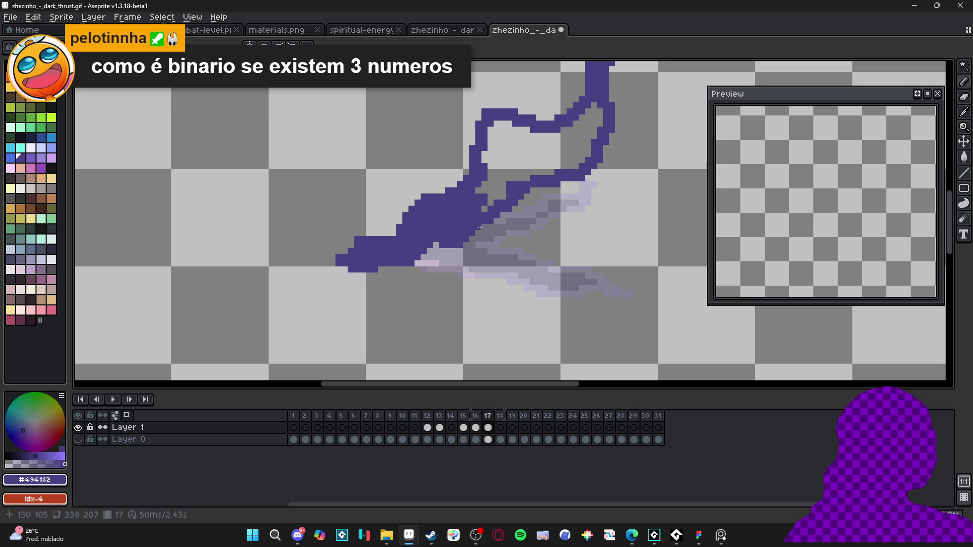
left_click_drag(510, 203, 485, 188)
mouse_move(496, 135)
left_mouse_down()
mouse_move(521, 169)
mouse_move(502, 141)
left_mouse_up()
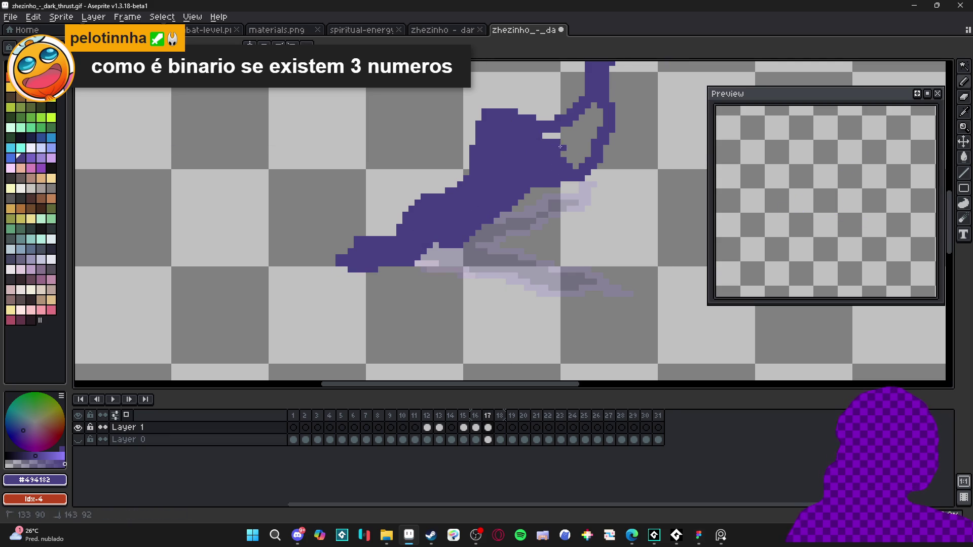
Patch a missing edge pixel, redraw the curling up-right tip, and show Layer 0 again.
mouse_move(560, 147)
left_mouse_down()
mouse_move(453, 249)
mouse_move(465, 221)
left_mouse_up()
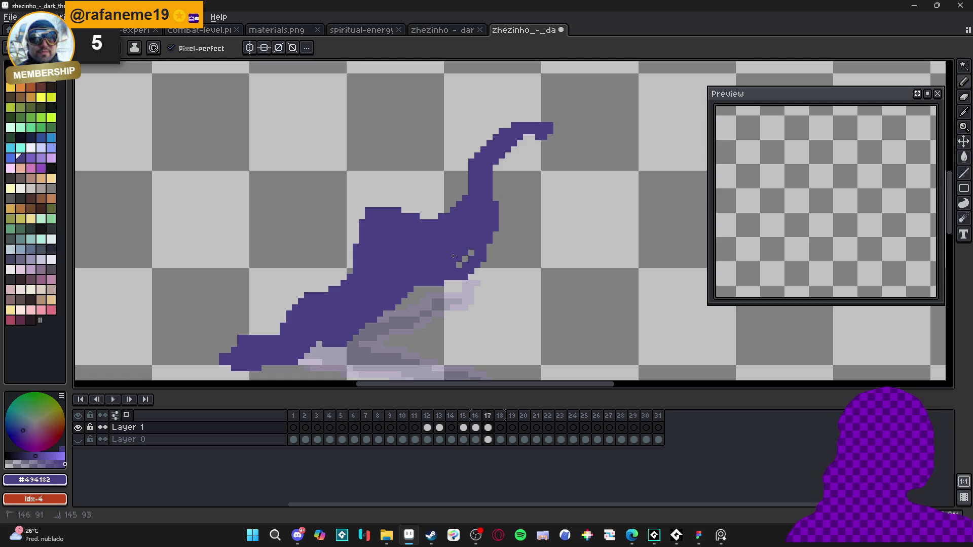
left_click(435, 216)
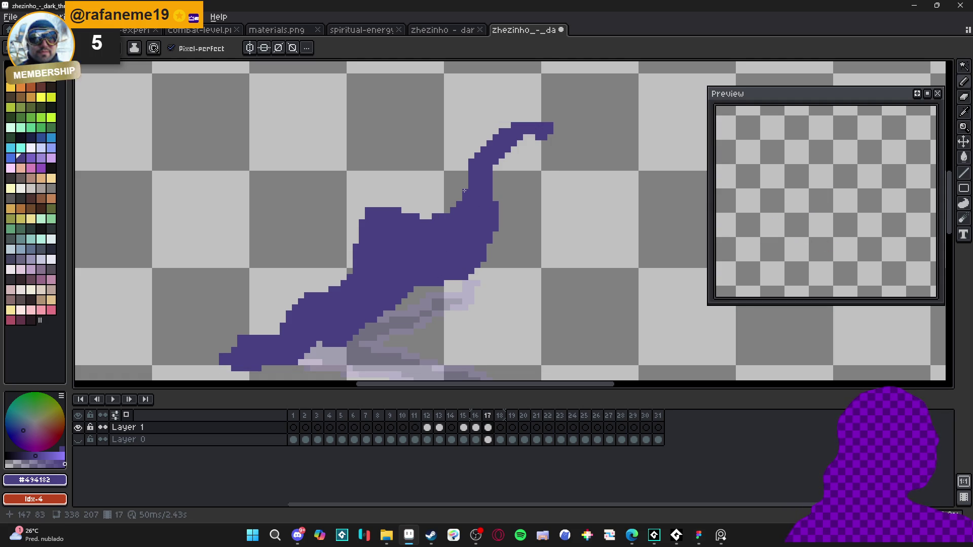
left_click_drag(554, 102, 564, 101)
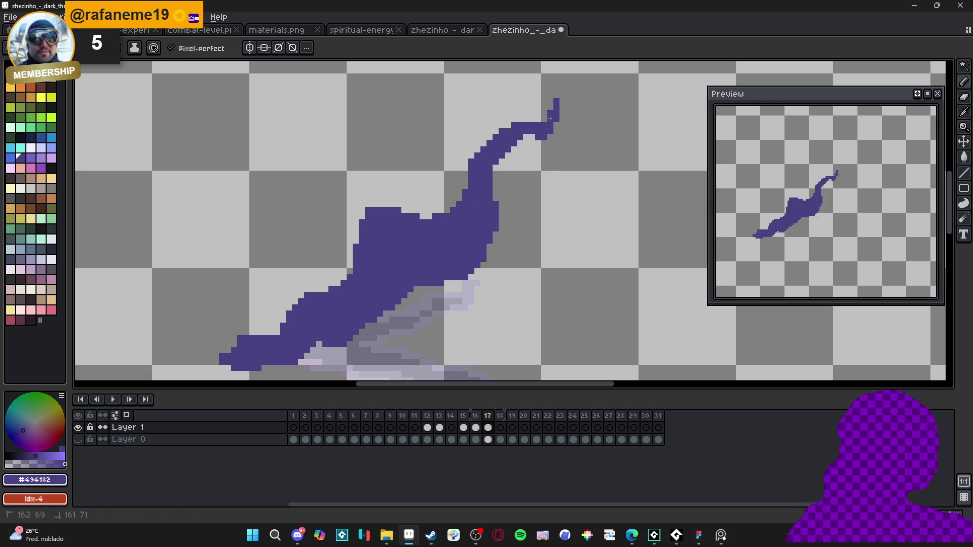
key("e")
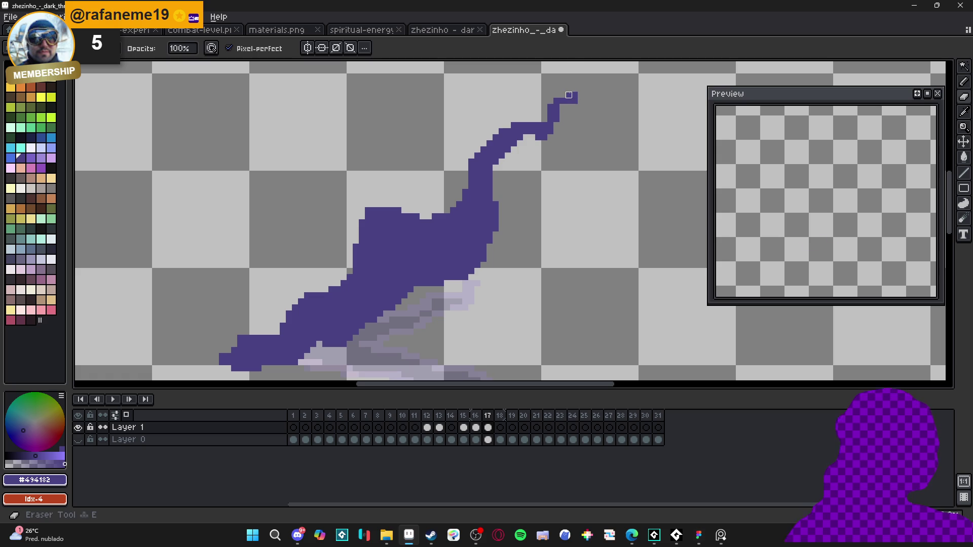
key("b")
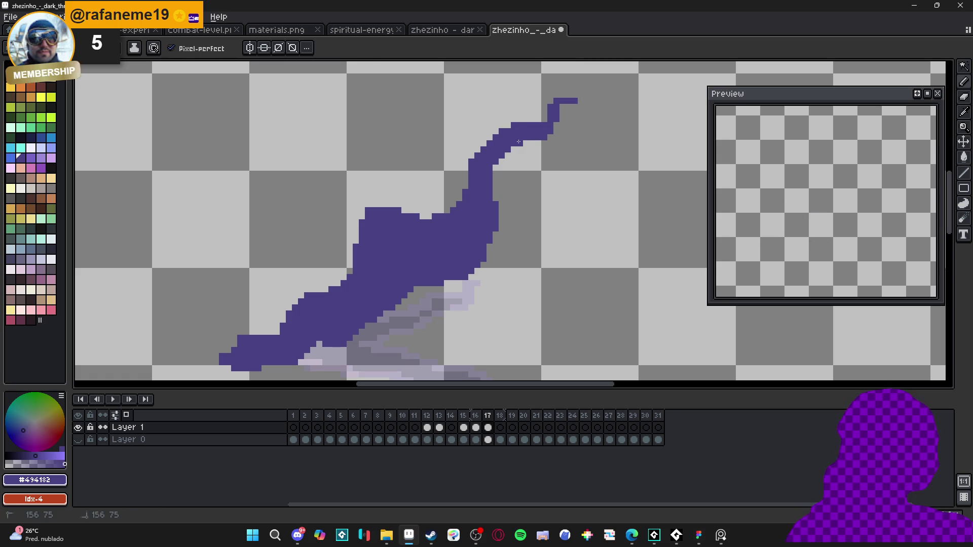
scroll(494, 170, "down", 4)
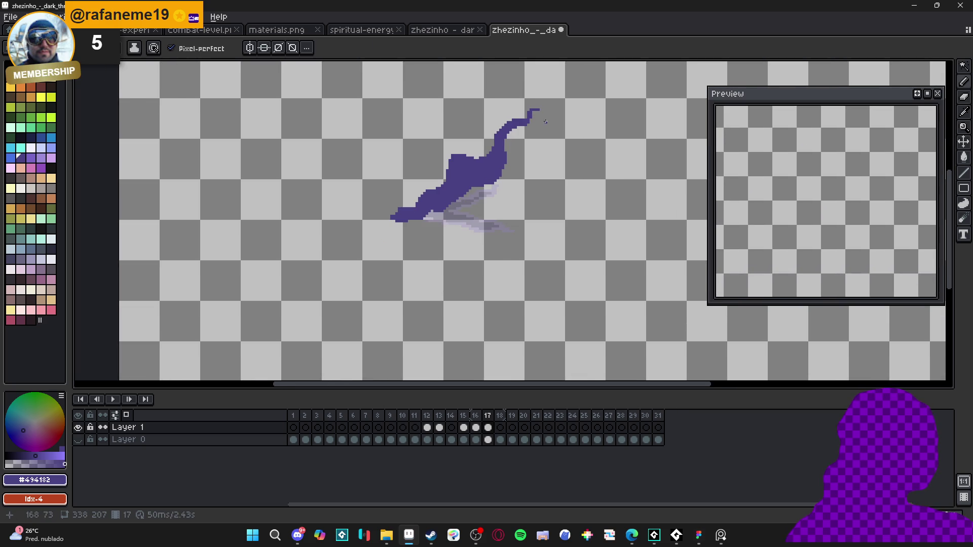
scroll(546, 121, "up", 2)
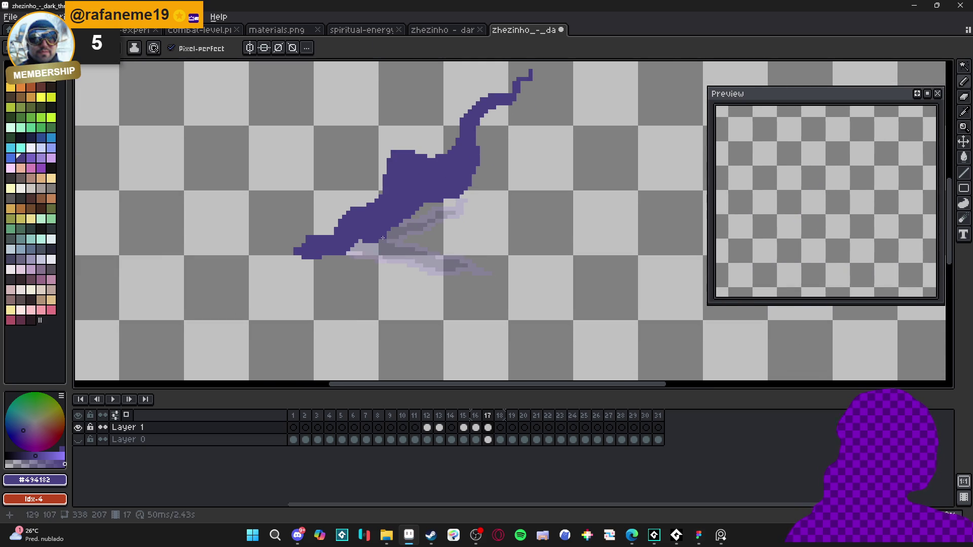
left_click(78, 440)
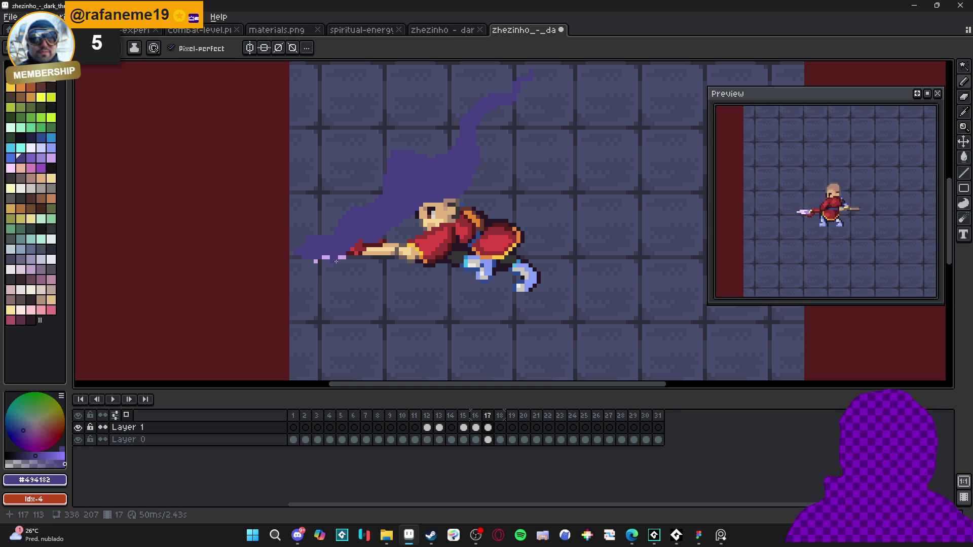
Touch up purple at the spear tip and paint a purple sweep beneath the legs.
left_click(321, 254)
mouse_move(401, 277)
left_mouse_down()
mouse_move(407, 267)
mouse_move(454, 287)
mouse_move(429, 269)
left_mouse_up()
mouse_move(443, 302)
left_mouse_down()
mouse_move(501, 300)
mouse_move(455, 285)
mouse_move(520, 286)
mouse_move(574, 305)
left_mouse_up()
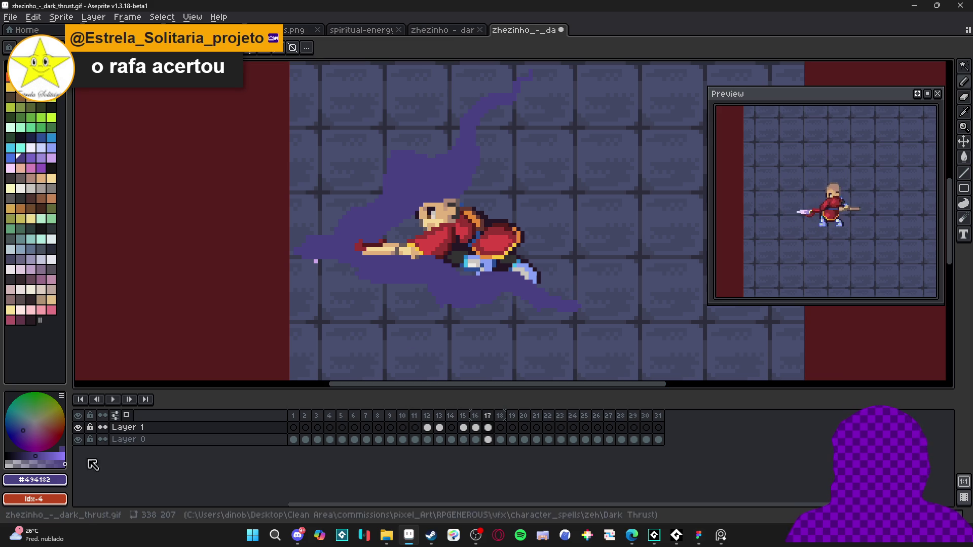
Toggle Layer 0 off and on to check the purple trail against the brick background.
left_click(78, 440)
scroll(446, 300, "up", 3)
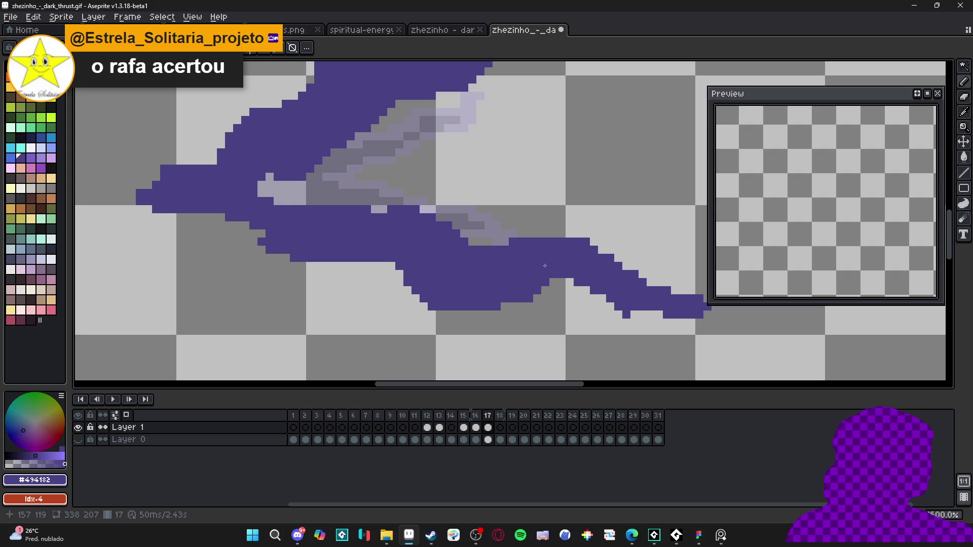
key("b")
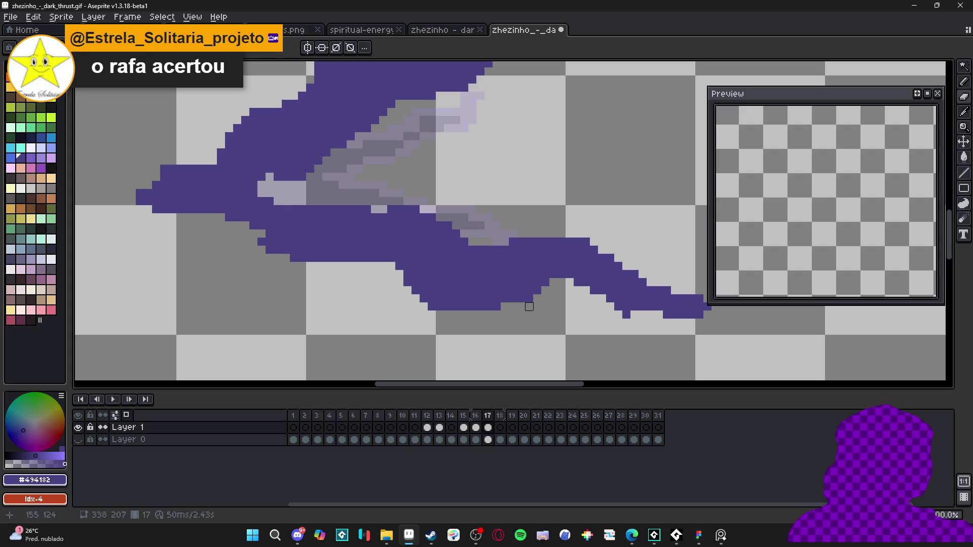
key("m")
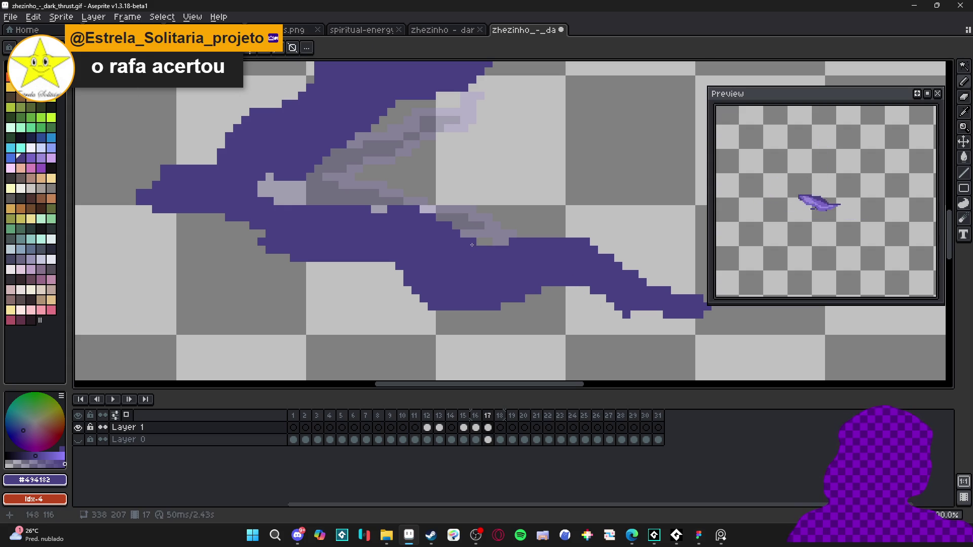
scroll(431, 247, "down", 1)
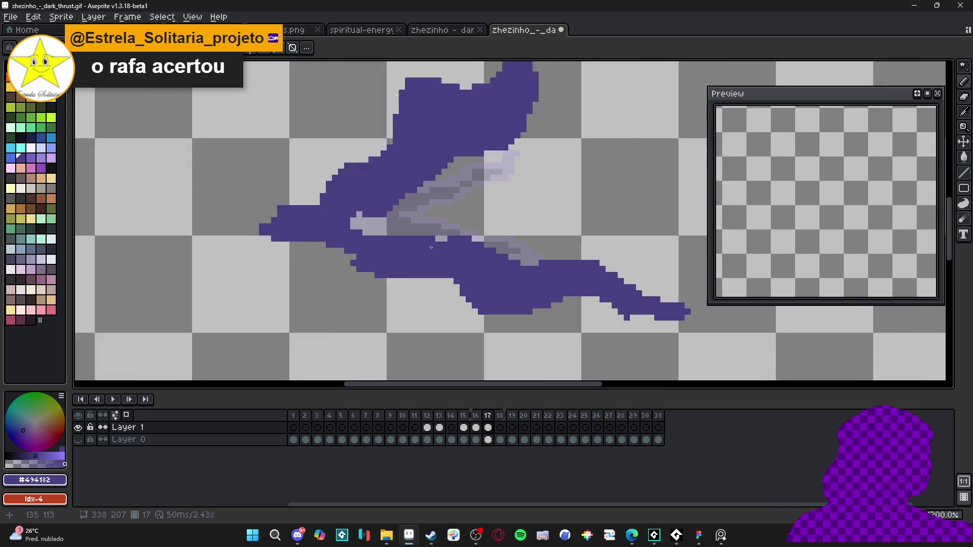
scroll(430, 247, "up", 1)
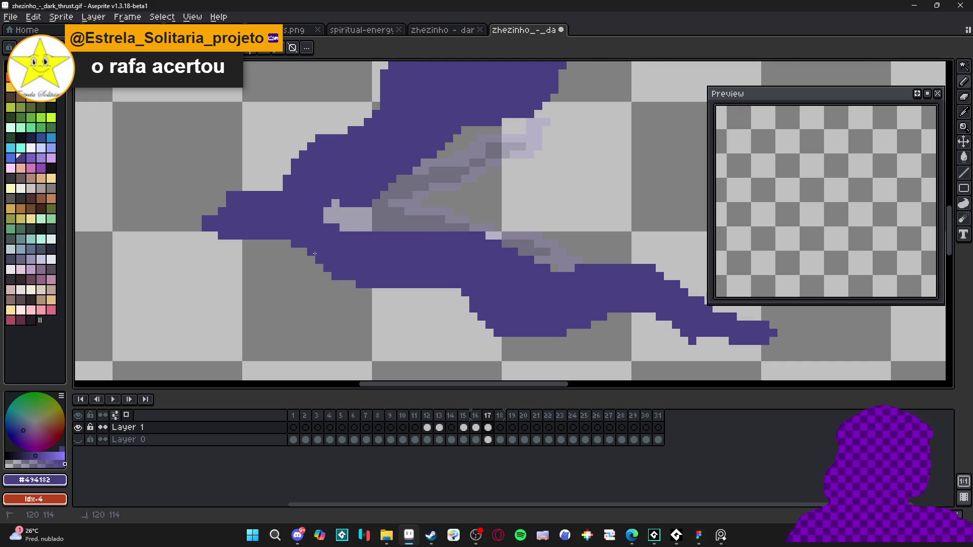
scroll(390, 268, "down", 3)
scroll(442, 271, "down", 1)
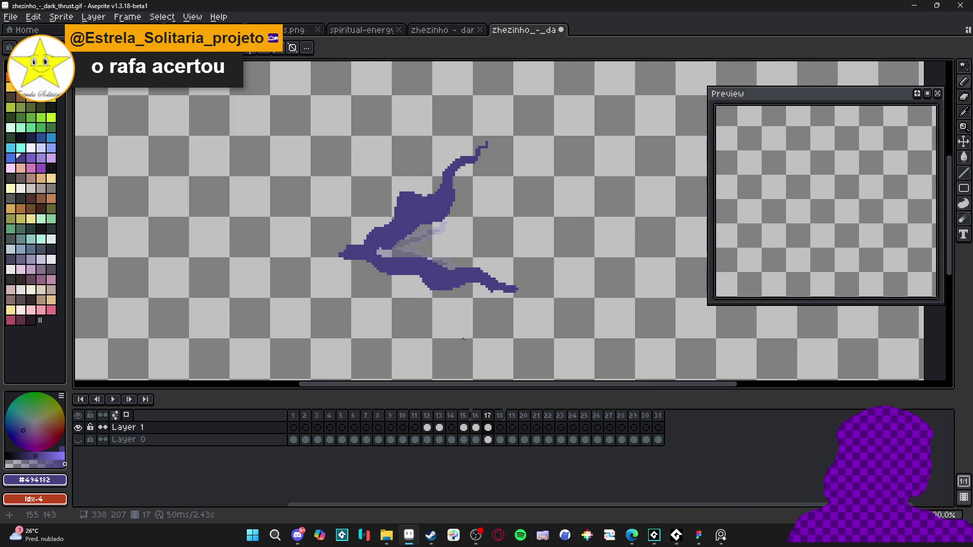
left_click(78, 440)
left_click(79, 441)
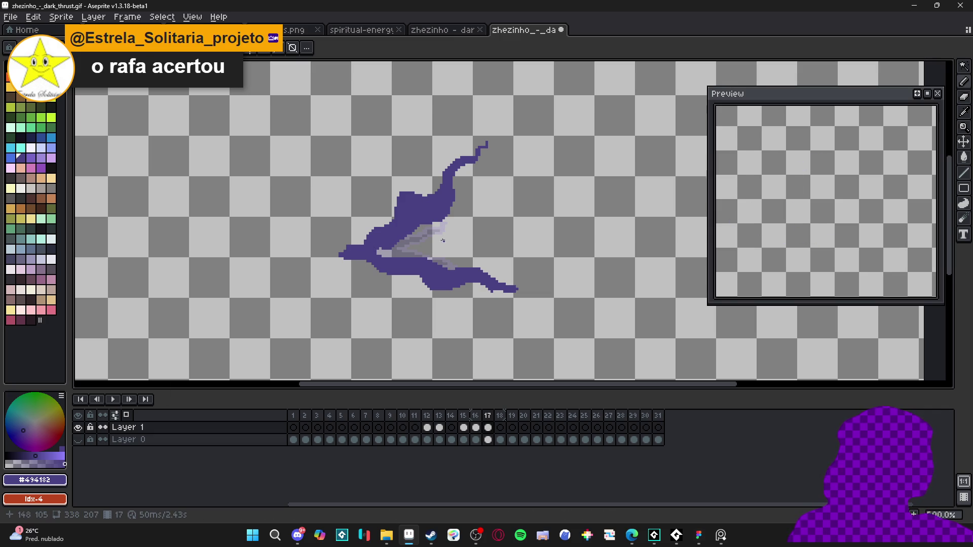
left_click(79, 441)
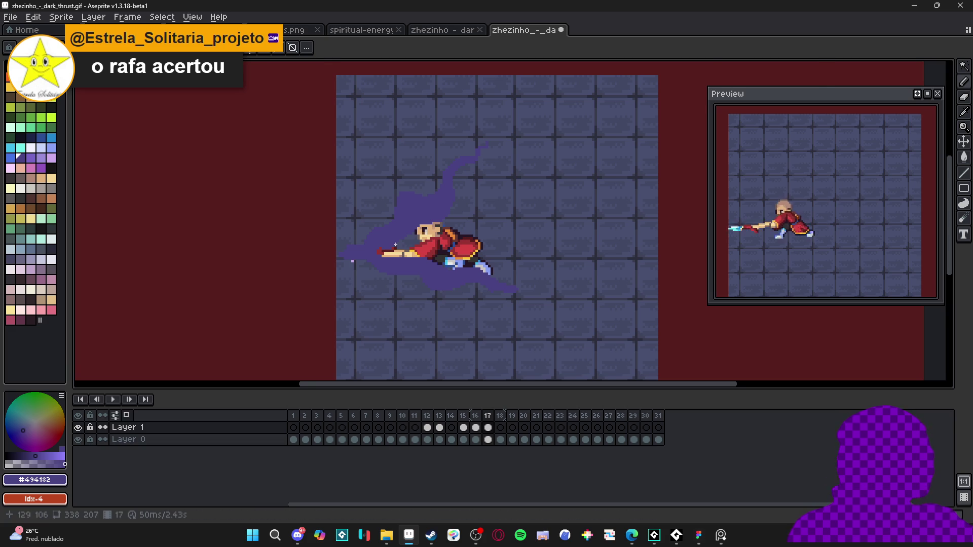
Select frame 16 in the timeline, zoom in, and step forward to frame 17.
scroll(396, 241, "up", 1)
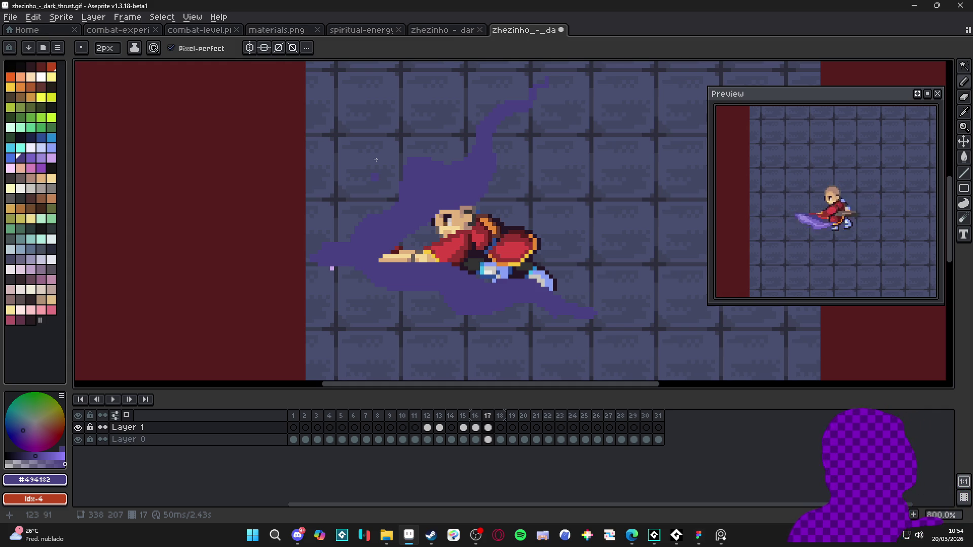
left_click(476, 427)
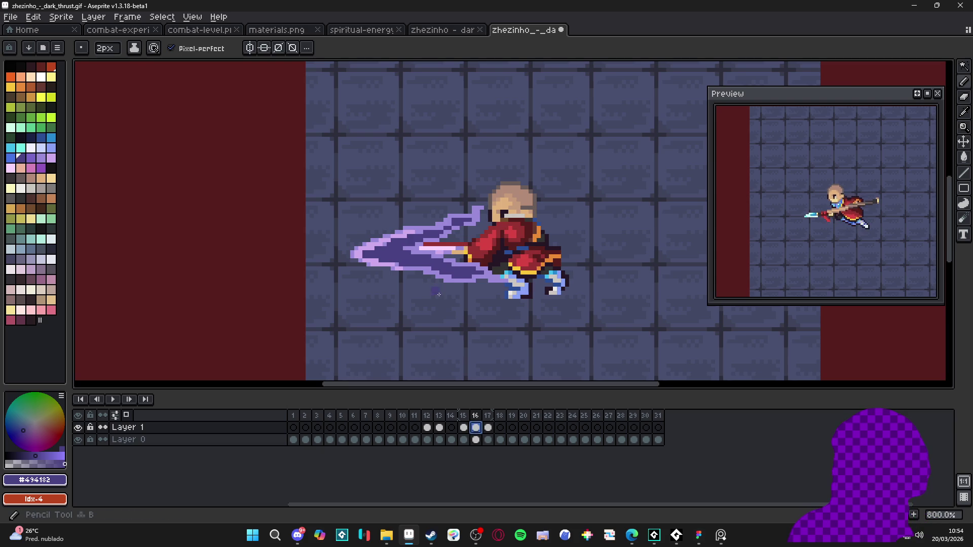
scroll(439, 294, "up", 2)
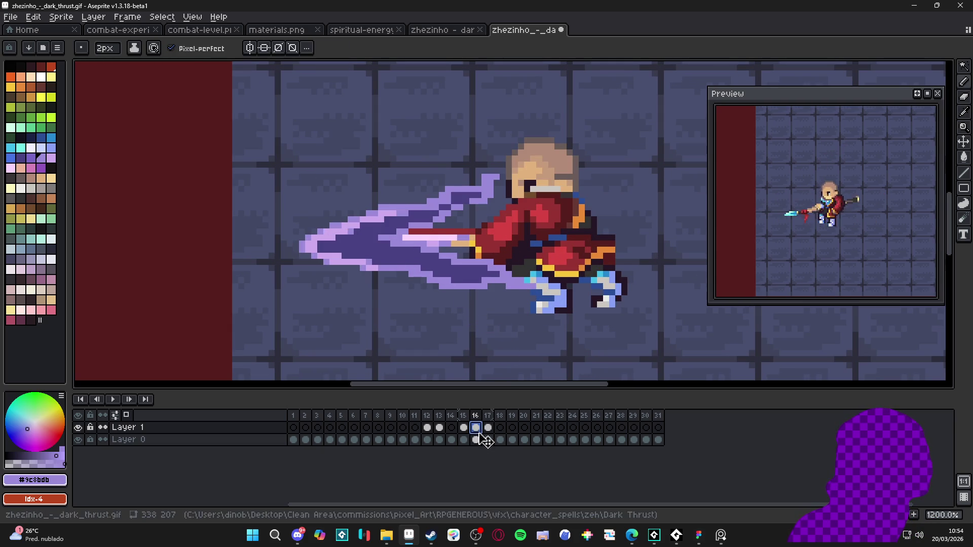
key("Right")
Magic-wand select frame 17's purple trail and switch to a 1-pixel Pencil.
key("w")
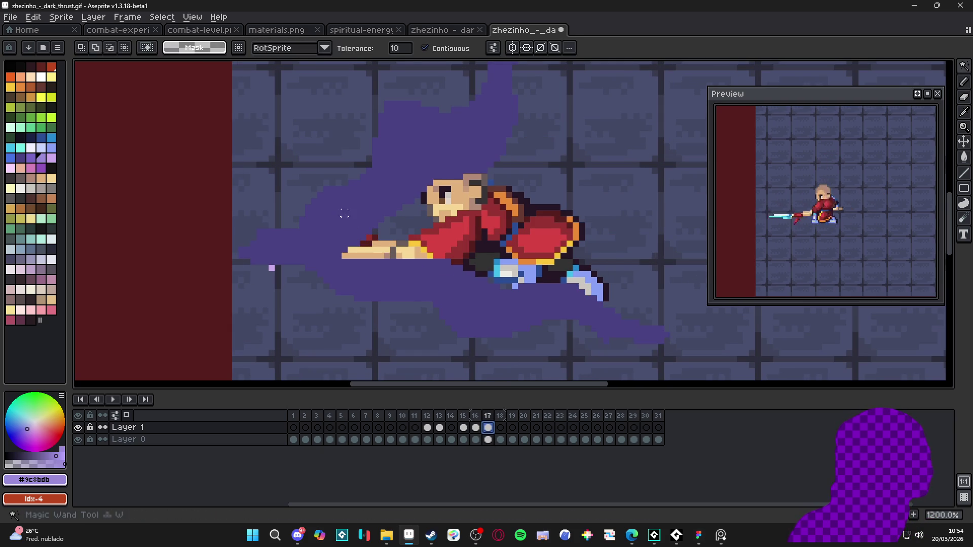
left_click(345, 213)
scroll(357, 226, "up", 2)
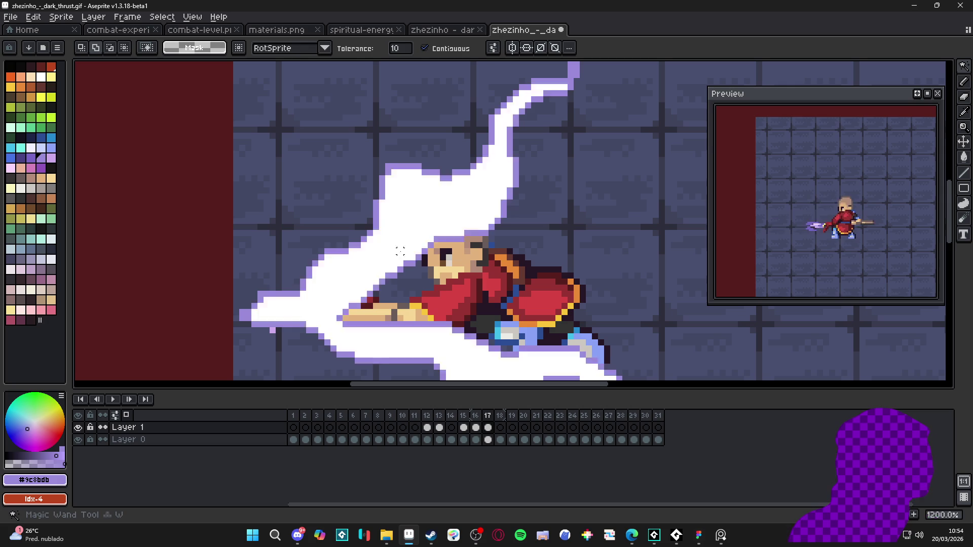
scroll(400, 252, "down", 1)
key("b")
scroll(537, 308, "up", 1)
key("minus")
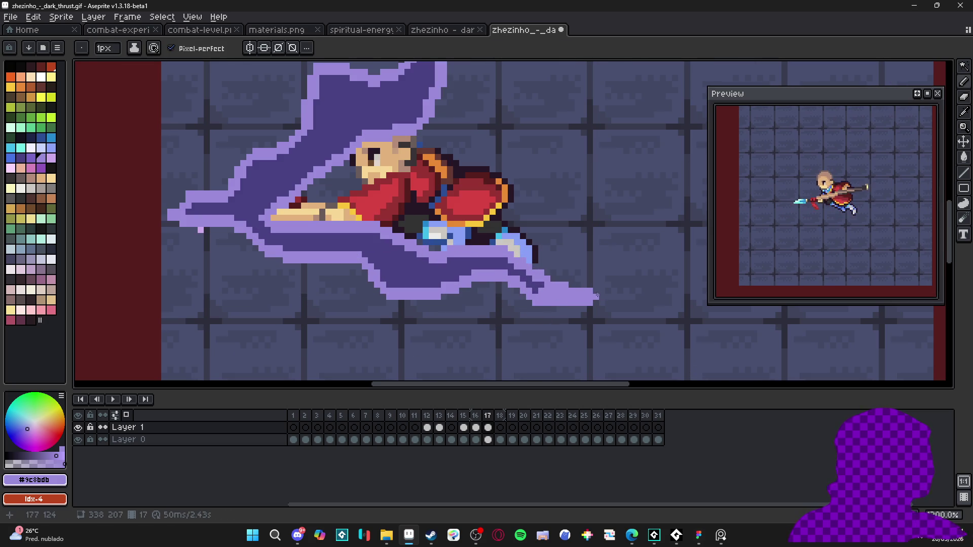
scroll(600, 294, "down", 2)
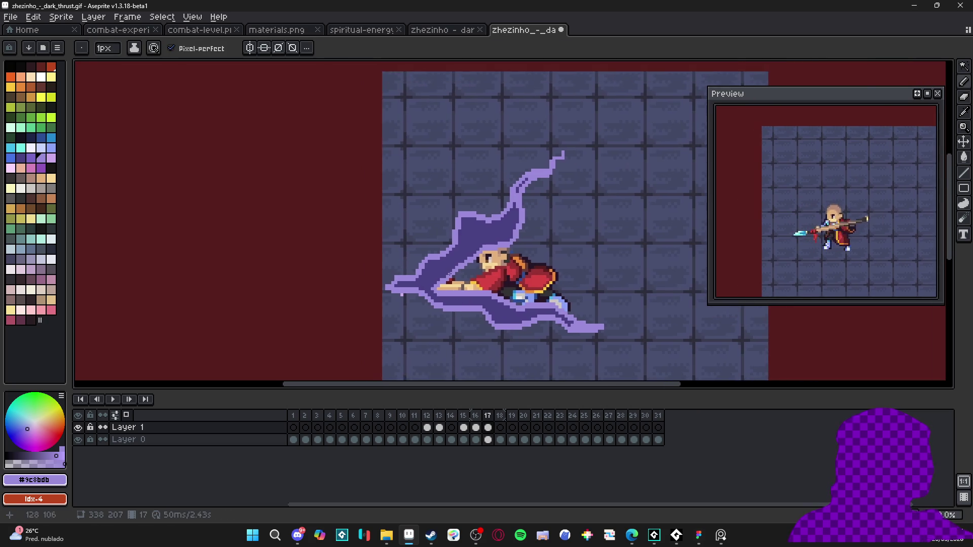
scroll(366, 303, "up", 3)
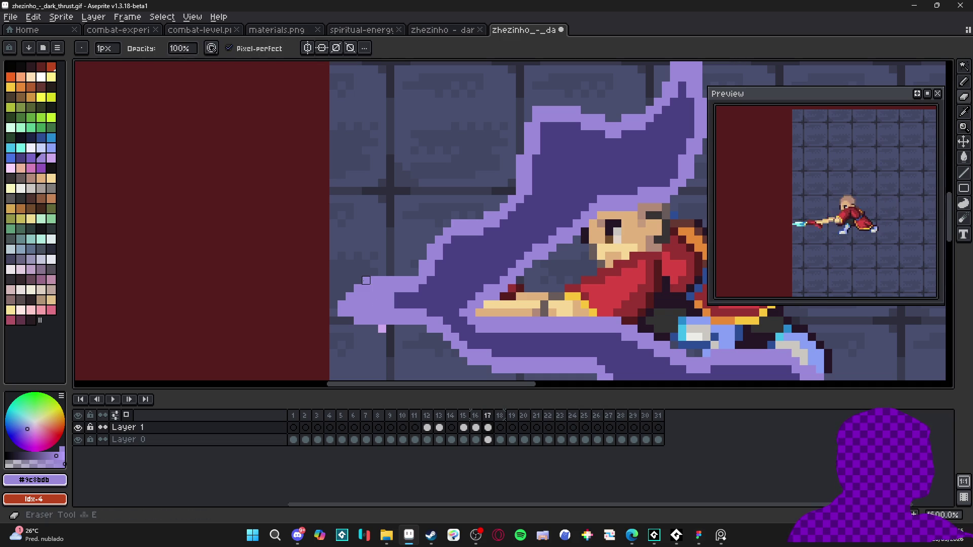
scroll(389, 284, "down", 1)
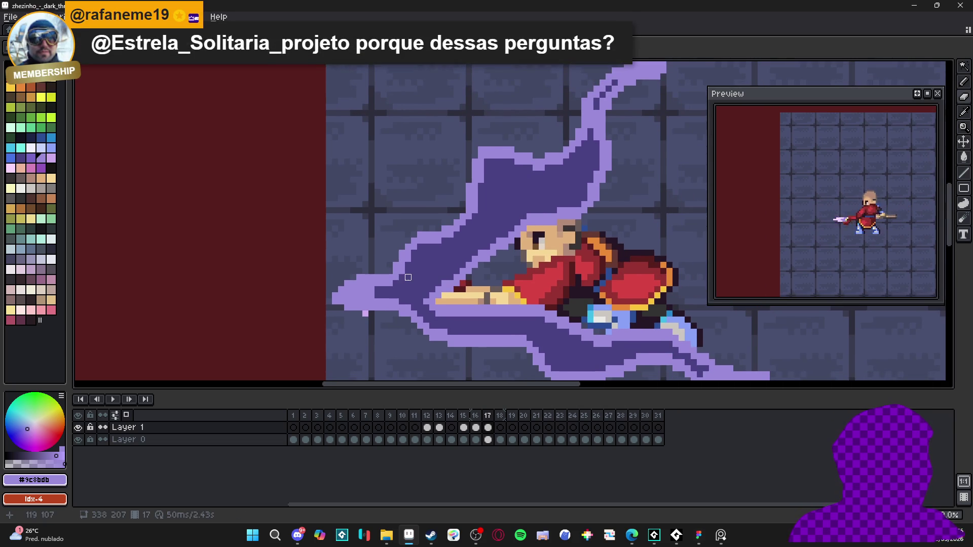
scroll(493, 218, "up", 3)
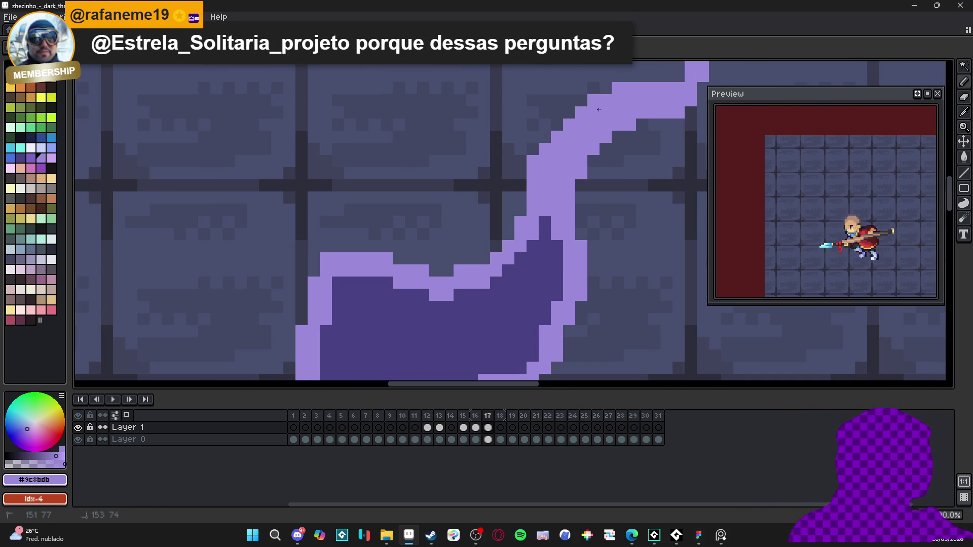
scroll(555, 171, "down", 4)
scroll(630, 326, "up", 1)
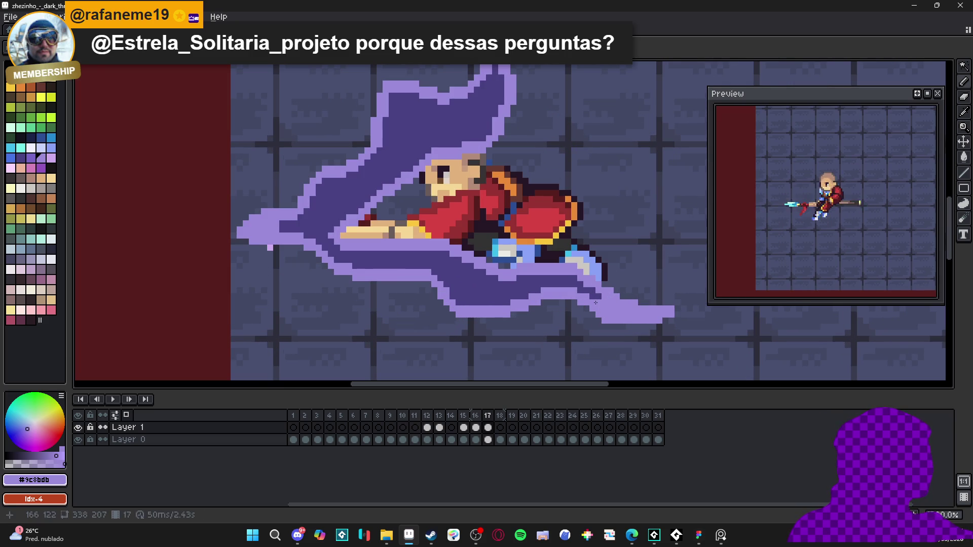
scroll(596, 302, "down", 1)
scroll(540, 304, "up", 1)
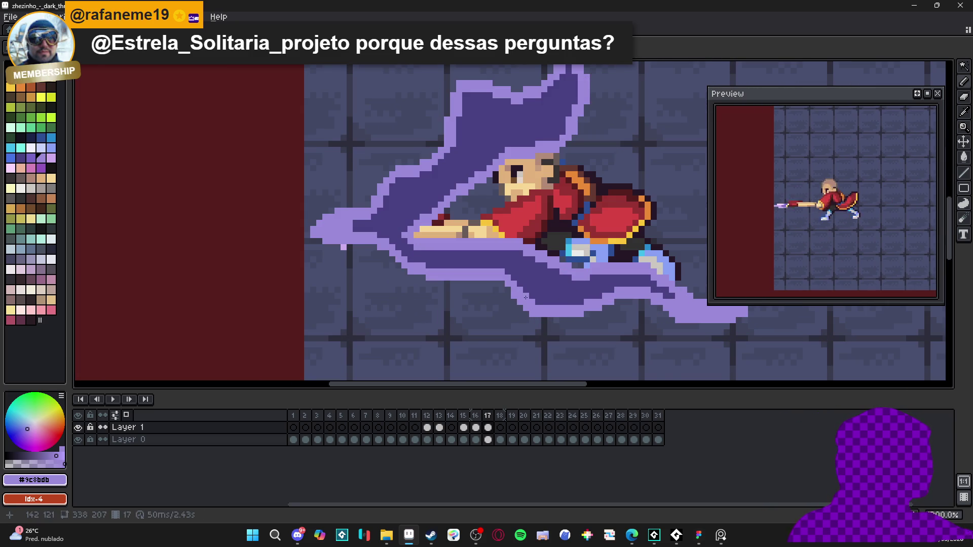
scroll(532, 305, "down", 1)
scroll(423, 246, "up", 1)
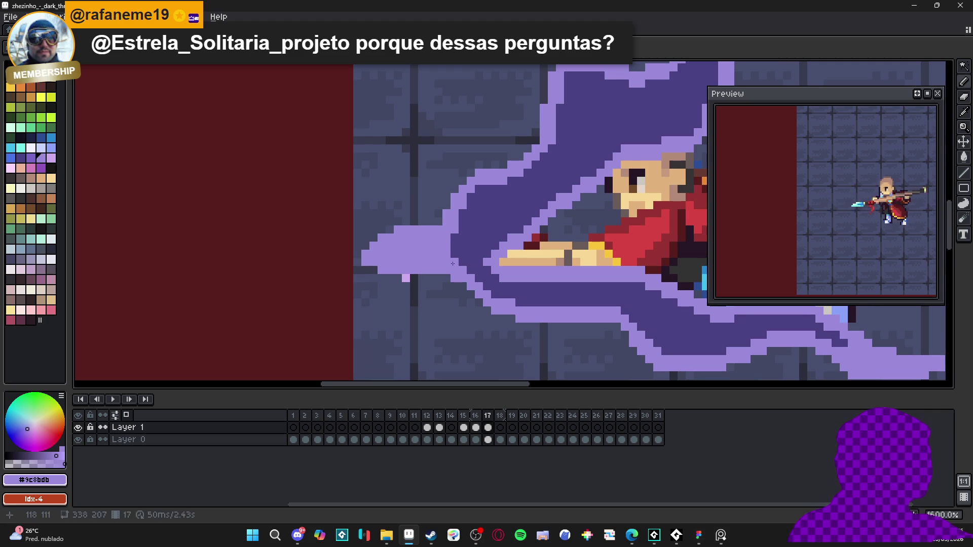
scroll(436, 254, "down", 1)
scroll(422, 279, "up", 1)
left_click(434, 265, "ctrl")
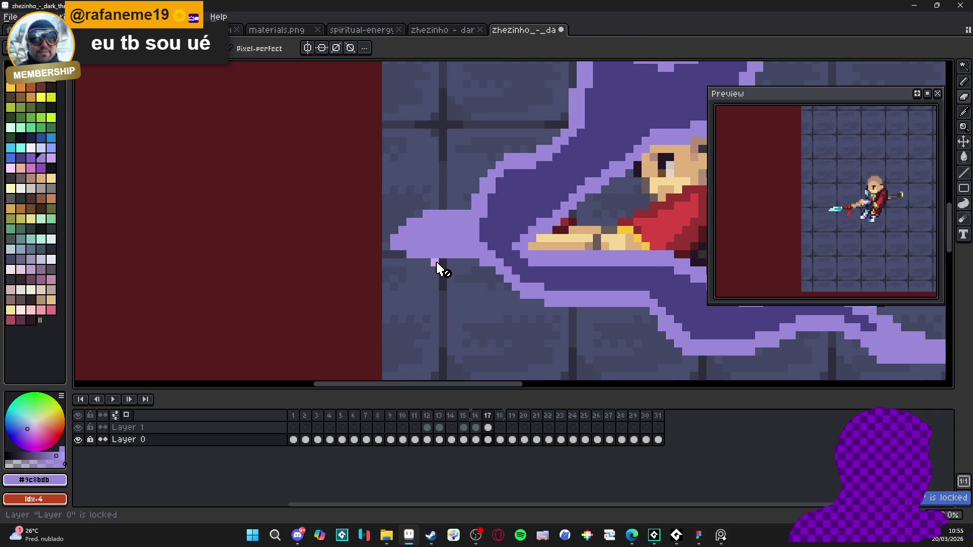
Pick light pink #ceaaed from frame 16 and try a patch on frame 17's slash tip, undoing it.
left_click(476, 428)
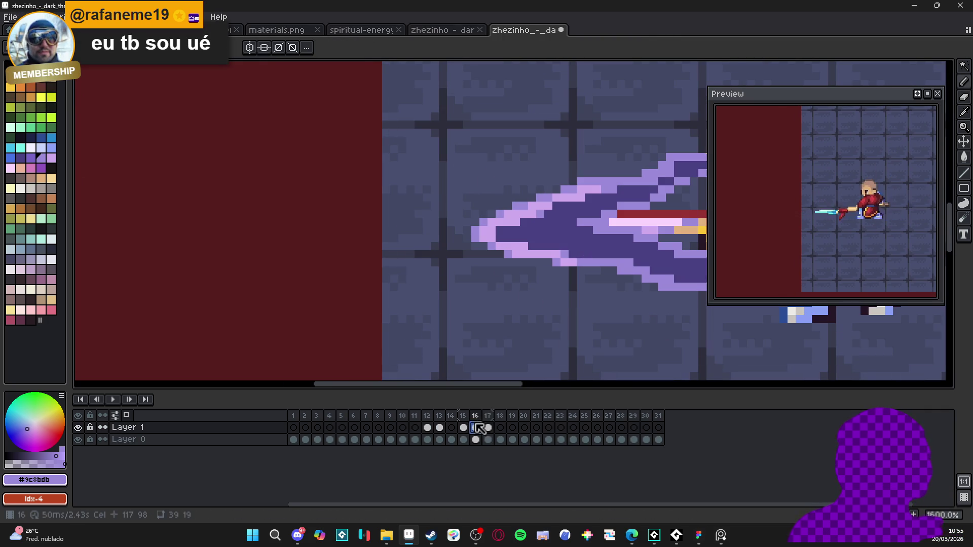
left_click(483, 252, "alt")
left_click(488, 427)
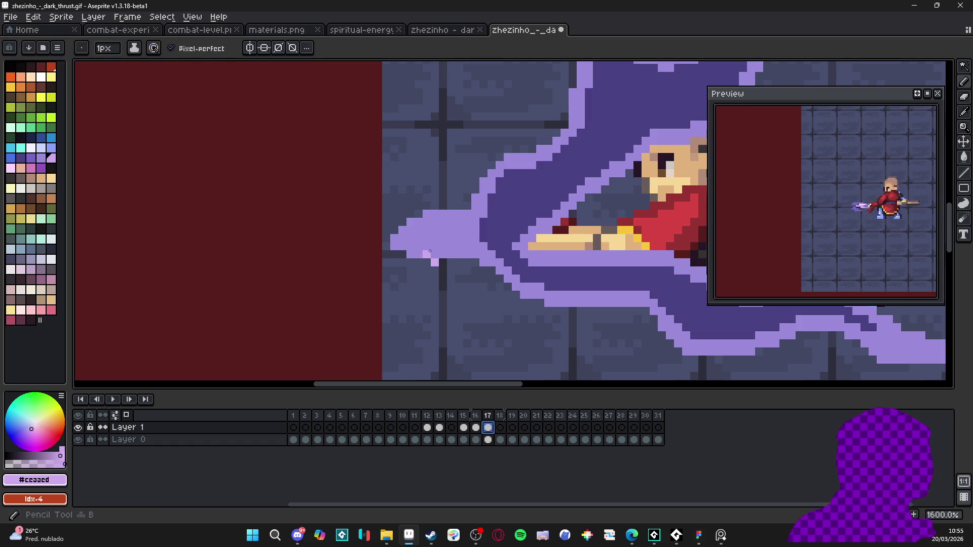
left_click_drag(435, 244, 471, 234)
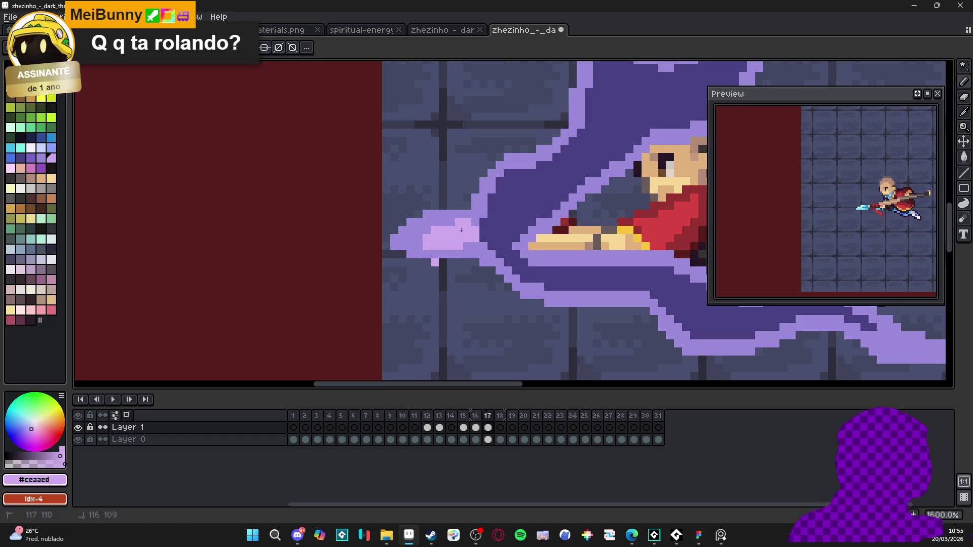
key("ctrl+z")
key("ctrl+z")
key("w")
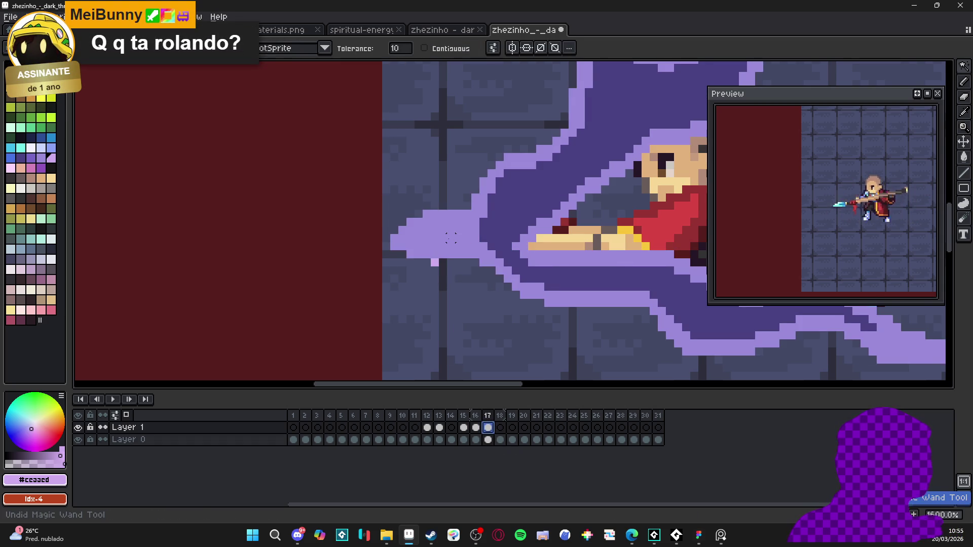
mouse_move(456, 261)
left_mouse_down()
mouse_move(365, 276)
mouse_move(355, 254)
mouse_move(401, 266)
mouse_move(349, 225)
left_mouse_up()
key("b")
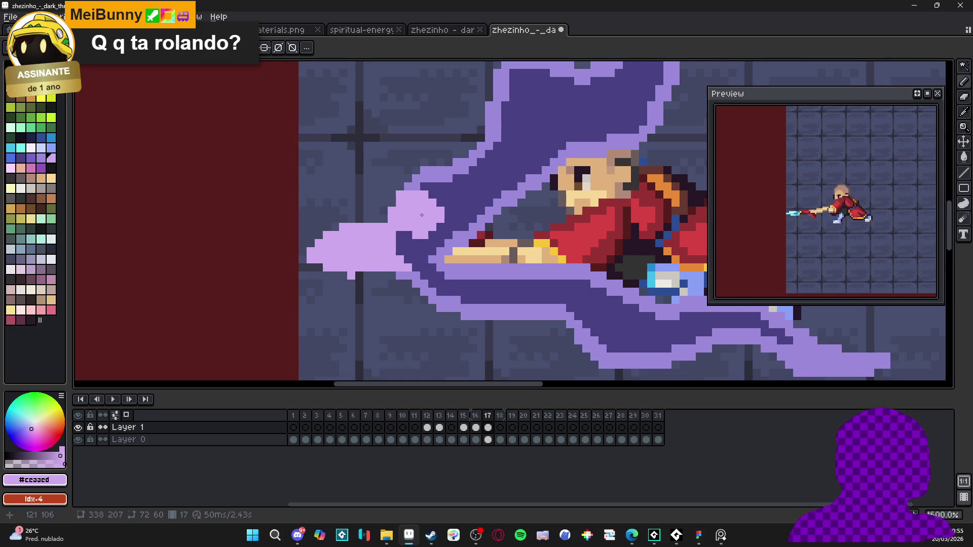
Paint light pink highlights along the slash's left and lower spikes, undoing a stray blob.
left_click_drag(406, 213, 378, 274)
mouse_move(396, 235)
left_mouse_down()
mouse_move(429, 261)
mouse_move(378, 189)
left_mouse_up()
mouse_move(350, 239)
left_mouse_down()
mouse_move(365, 284)
mouse_move(436, 310)
mouse_move(400, 278)
mouse_move(395, 329)
left_mouse_up()
left_click_drag(396, 330, 354, 294)
left_click_drag(401, 243, 416, 223)
mouse_move(416, 224)
left_mouse_down()
mouse_move(413, 271)
mouse_move(430, 147)
mouse_move(395, 172)
left_mouse_up()
key("ctrl+z")
key("ctrl+z")
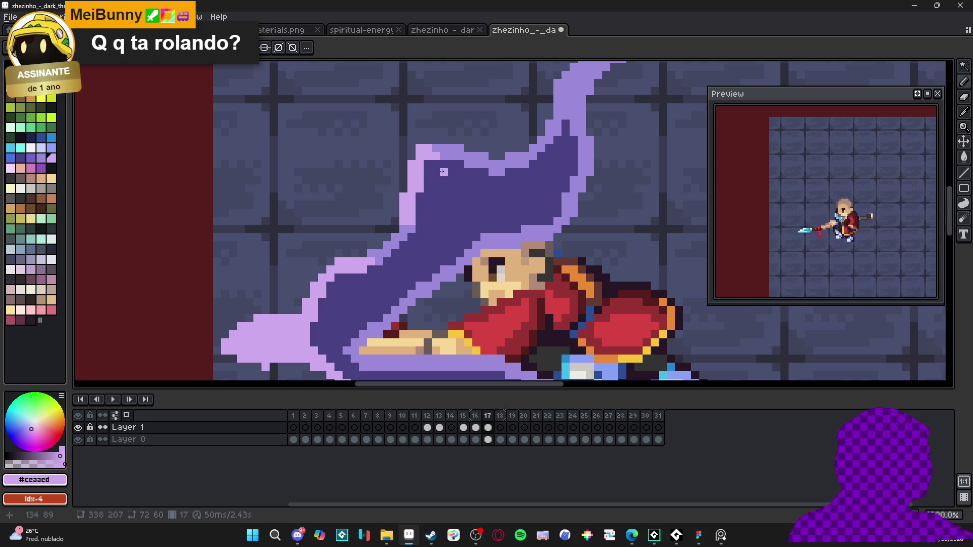
Fill two gap pixels with mid purple #9c8bdb sampled from the trail.
scroll(430, 146, "down", 3)
scroll(398, 233, "up", 5)
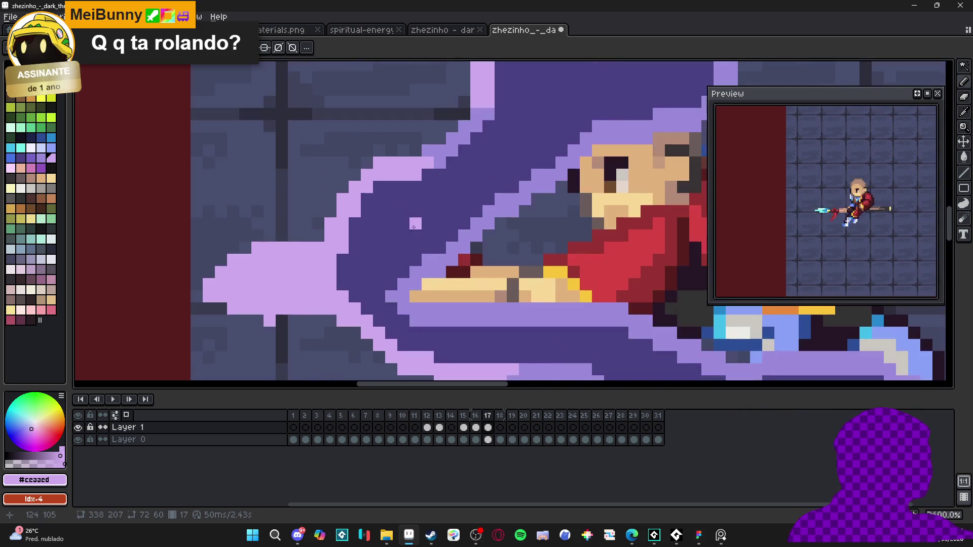
left_click(428, 254, "alt")
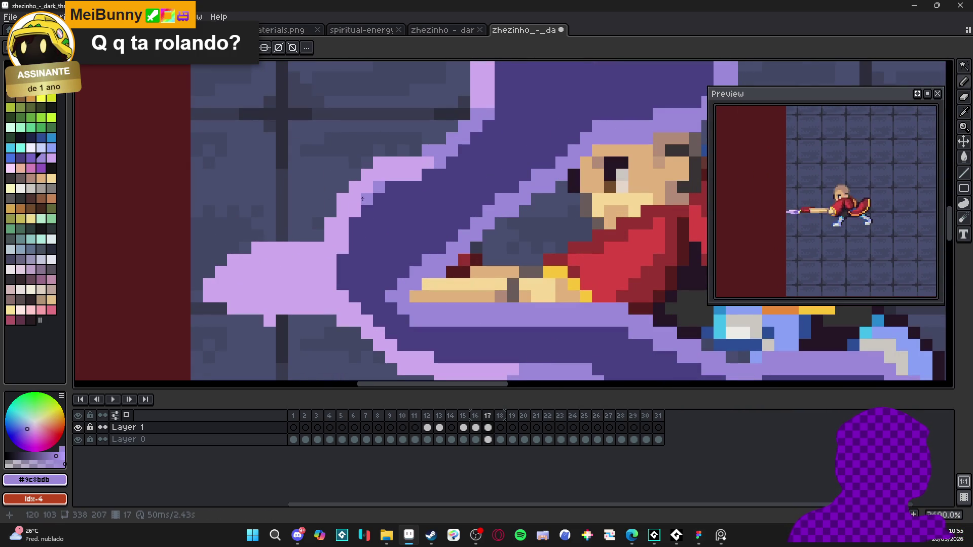
left_click_drag(342, 259, 341, 276)
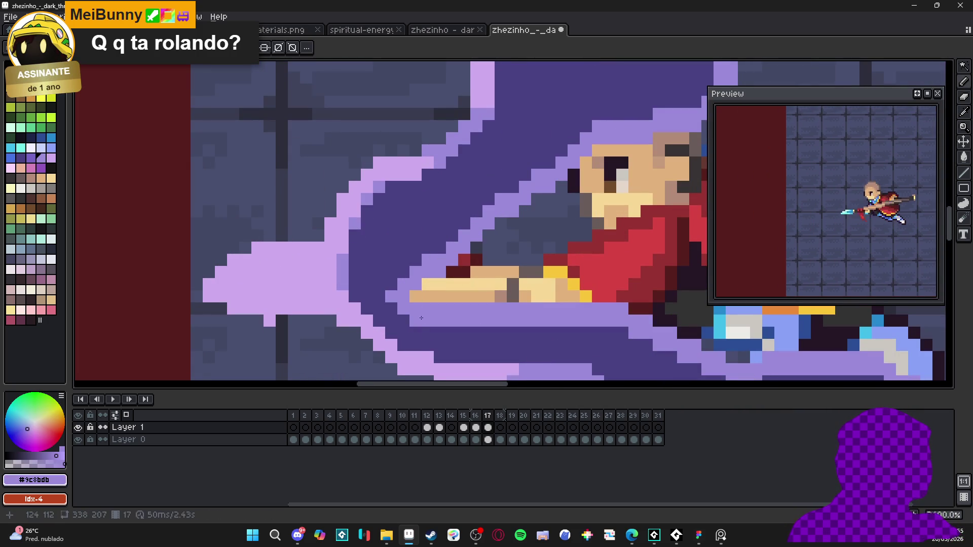
scroll(451, 355, "down", 5)
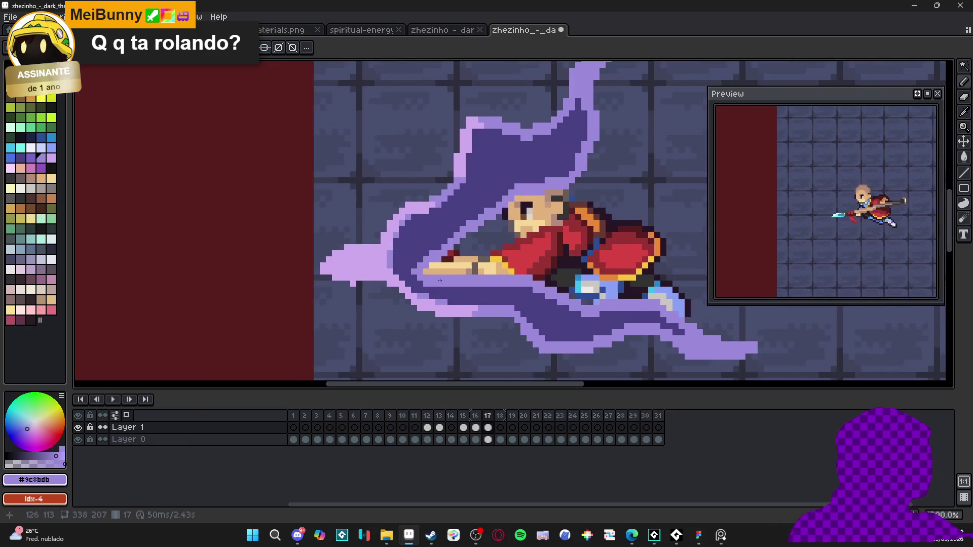
scroll(476, 293, "up", 3)
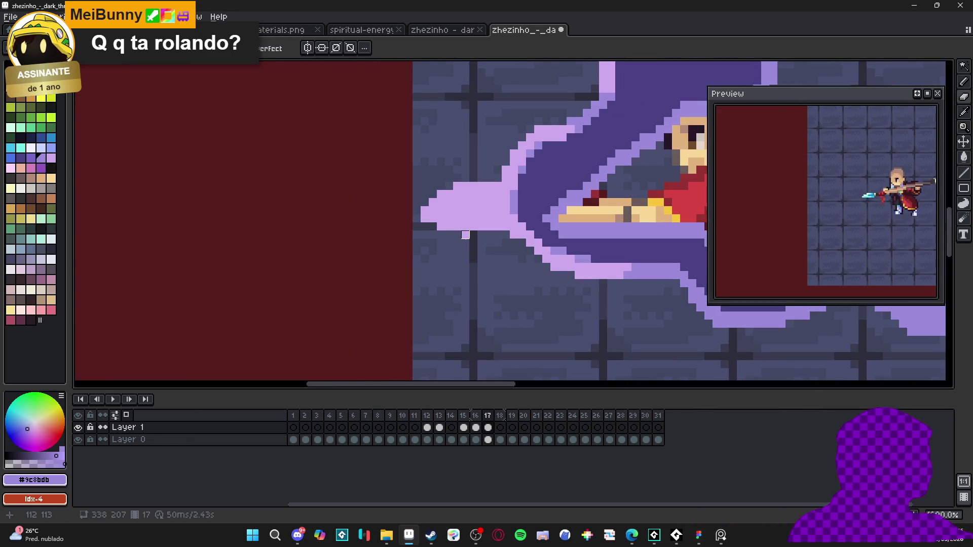
scroll(486, 243, "down", 2)
left_click(475, 427)
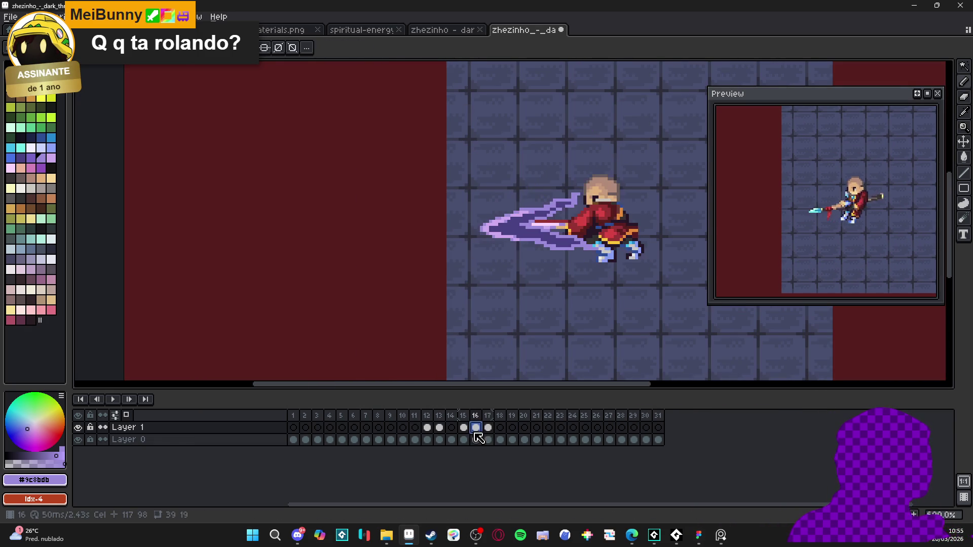
Try moving frame 17's slash on Layer 1 up and right, then undo the move.
left_click(488, 429)
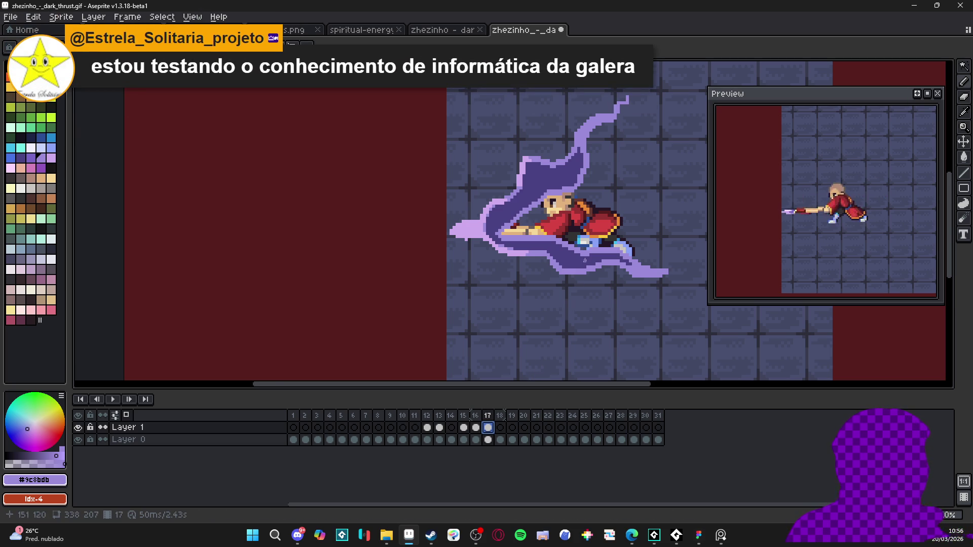
scroll(485, 235, "up", 5)
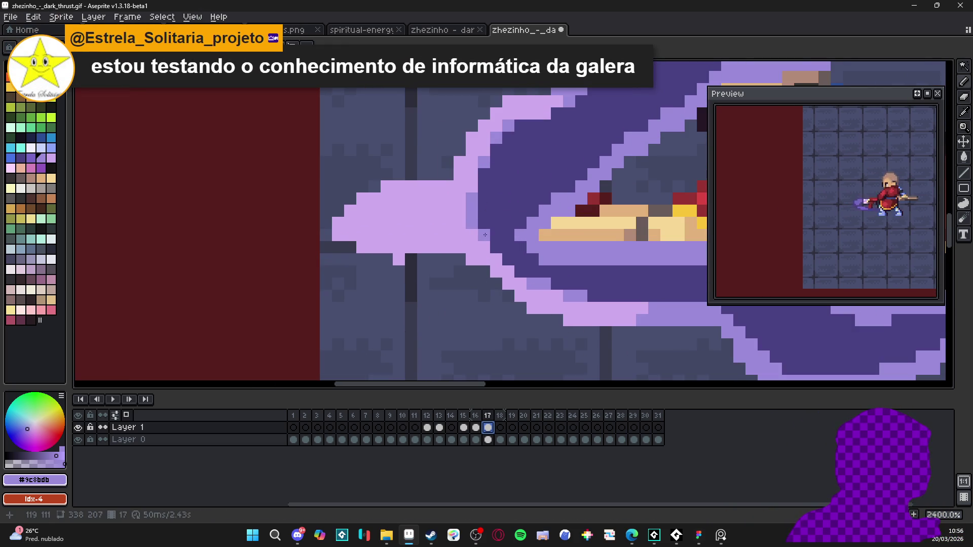
key("v")
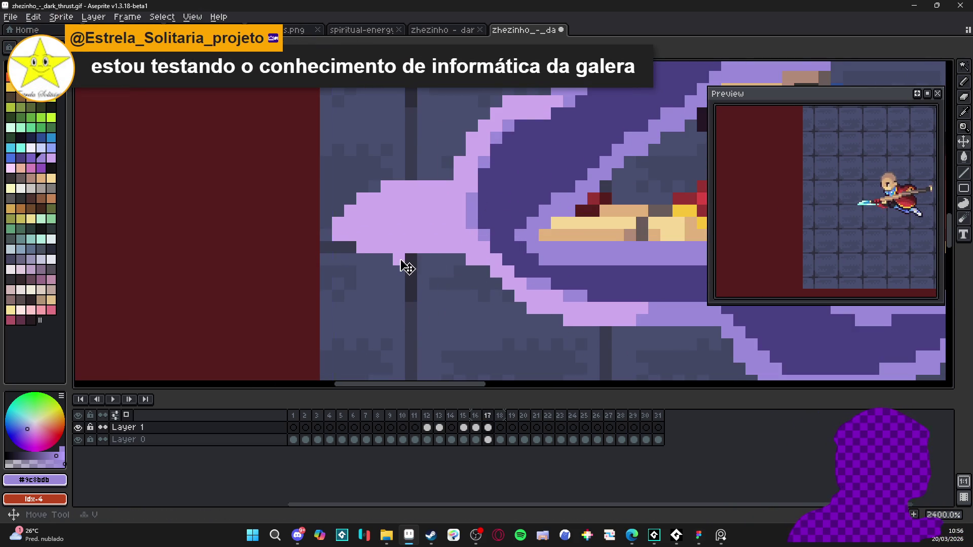
left_click(407, 267, "ctrl")
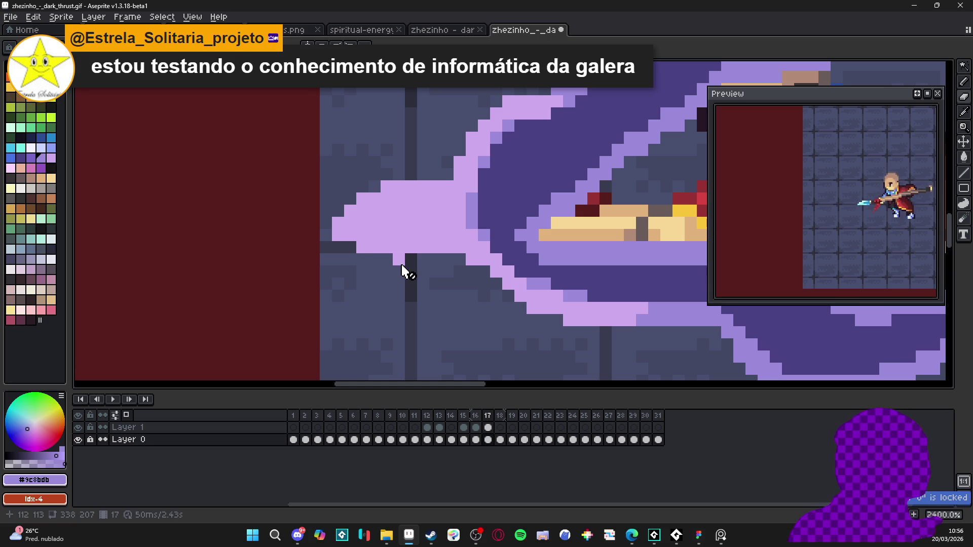
left_click(488, 427)
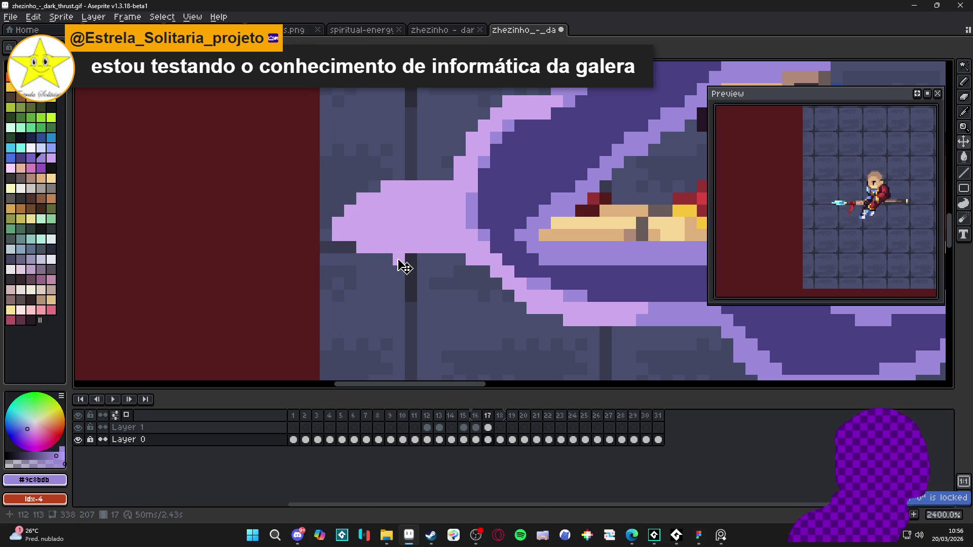
left_click_drag(424, 225, 521, 152)
key("ctrl+z")
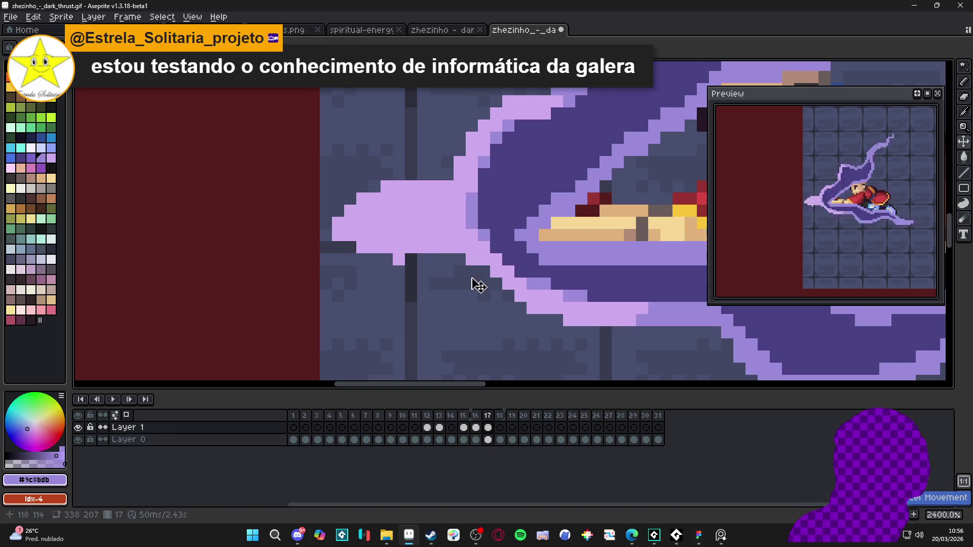
Make Layer 0 active and zoom out to view the whole sprite.
left_click(426, 312)
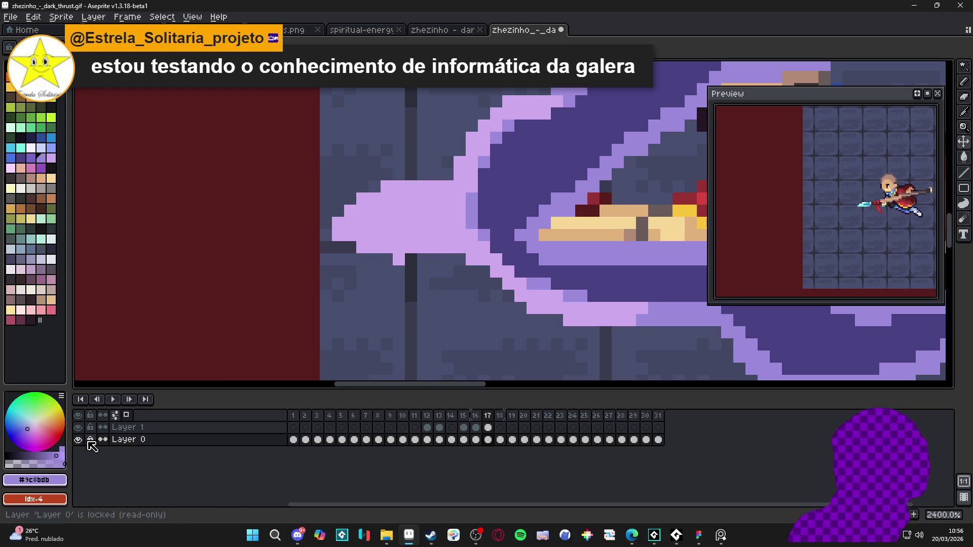
scroll(487, 274, "down", 3)
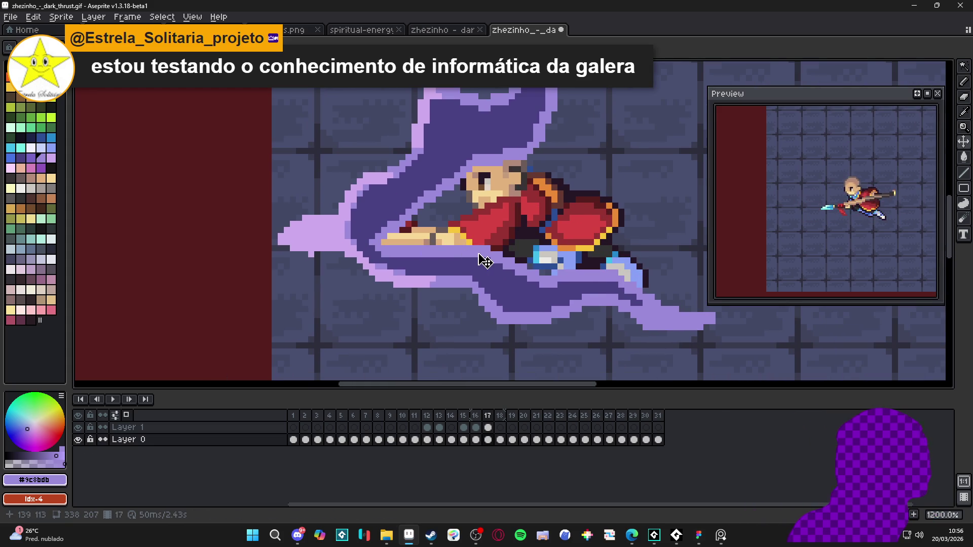
scroll(507, 269, "down", 5)
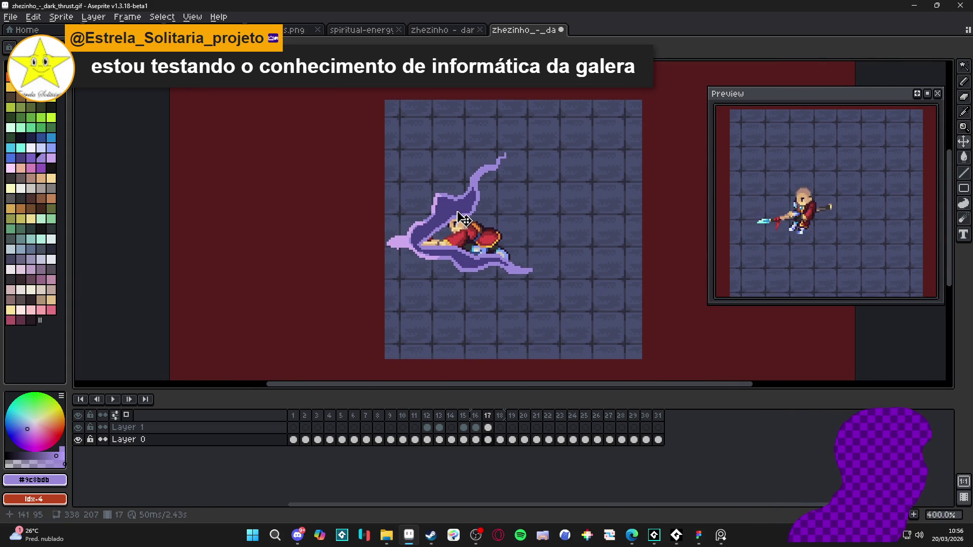
scroll(448, 256, "up", 8)
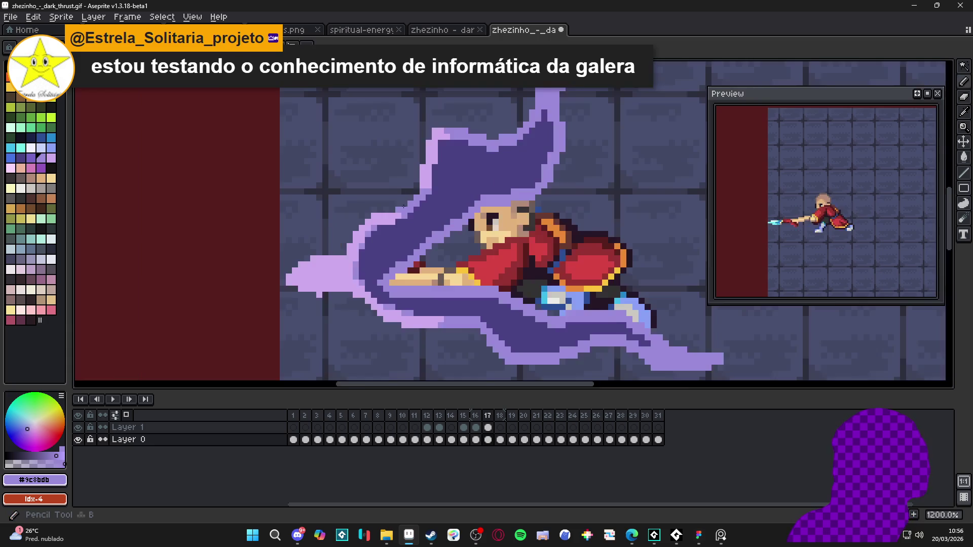
Back on the slash layer, add light-purple pixels along the wisp's inner edge.
left_click(449, 157, "alt")
left_click(459, 160, "alt")
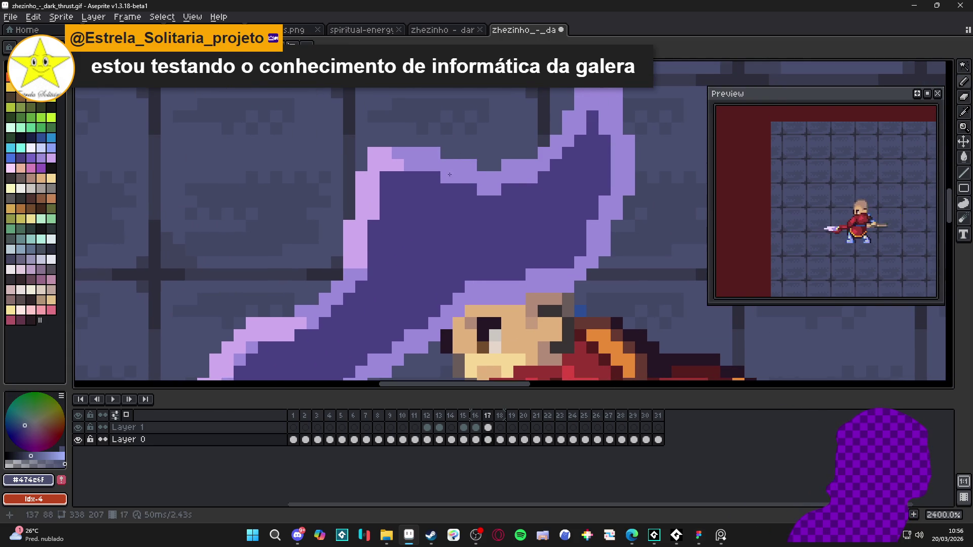
key("Up")
left_click(452, 166, "alt")
left_click(435, 189)
left_click(422, 189)
left_click(422, 202)
left_click(410, 214)
left_click(410, 201)
left_click(398, 201)
left_click(398, 214)
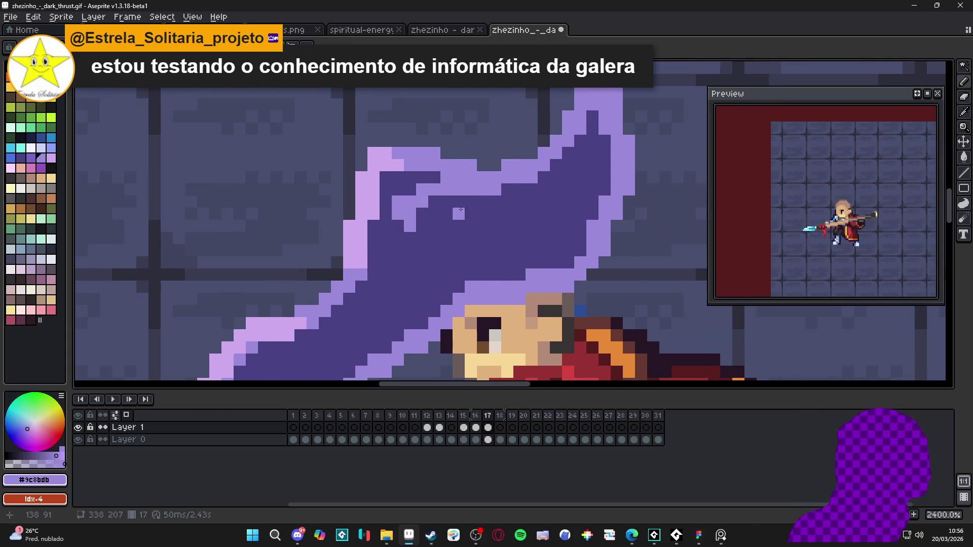
Paint a few more light-purple pixels on the upper wisp.
scroll(459, 213, "down", 2)
scroll(492, 207, "up", 2)
left_click(497, 193)
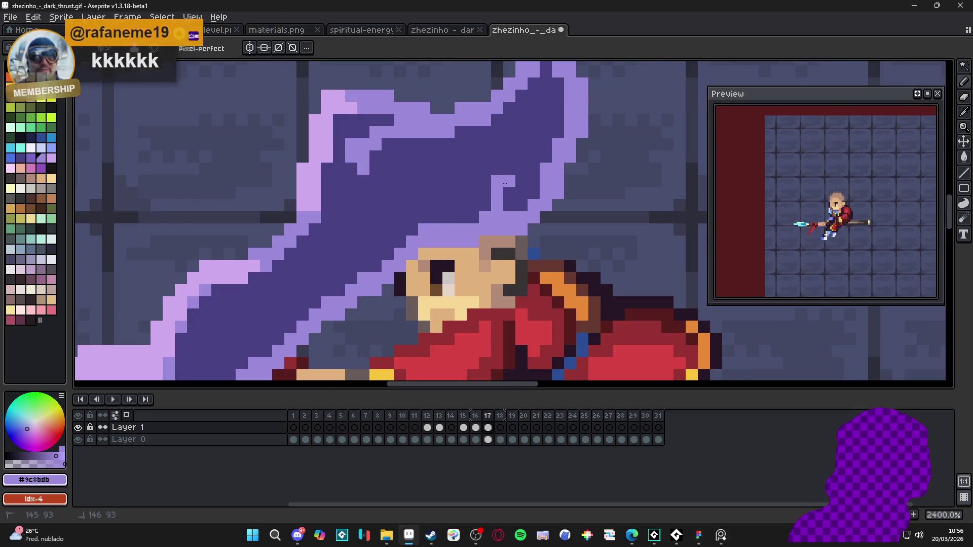
left_click(497, 181)
left_click(509, 181)
left_click(485, 205)
scroll(482, 208, "down", 3)
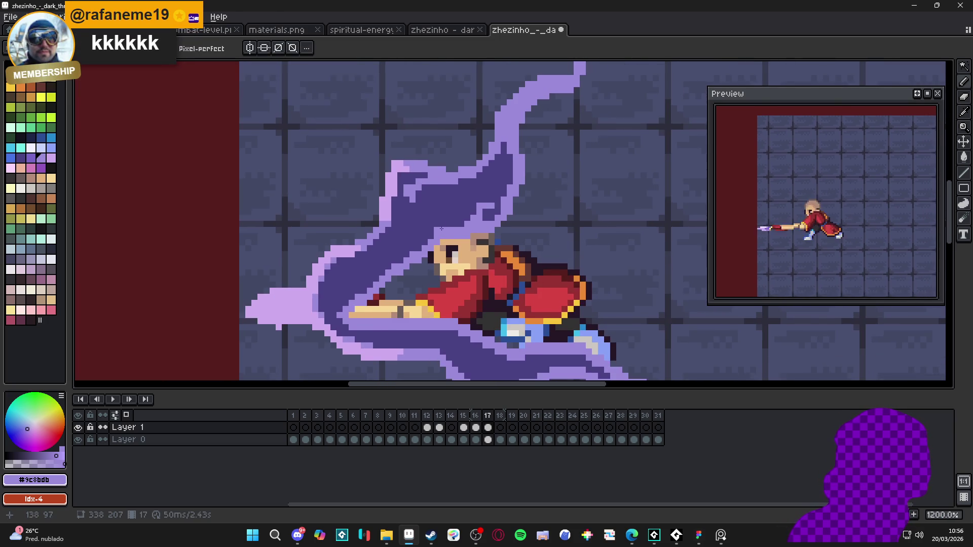
scroll(416, 234, "up", 1)
scroll(417, 235, "up", 2)
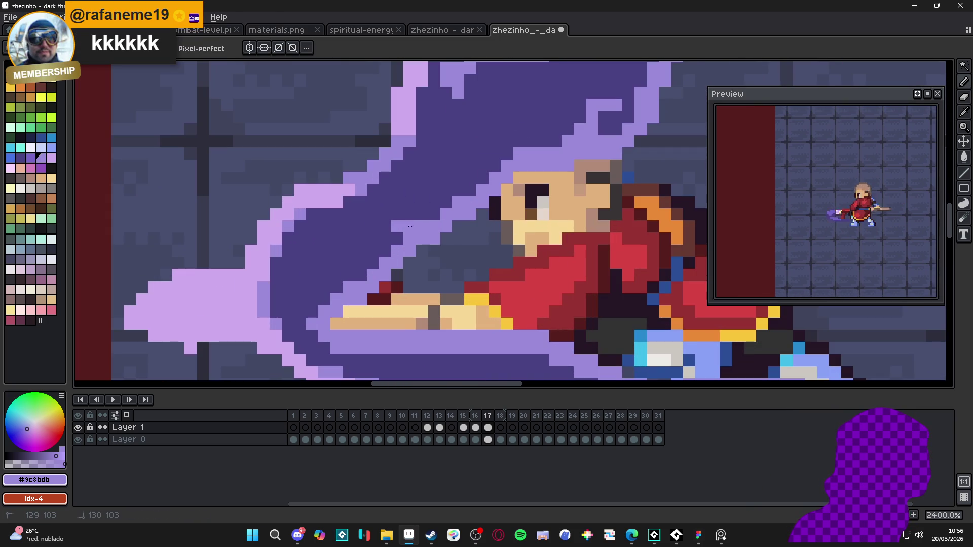
scroll(370, 275, "down", 1)
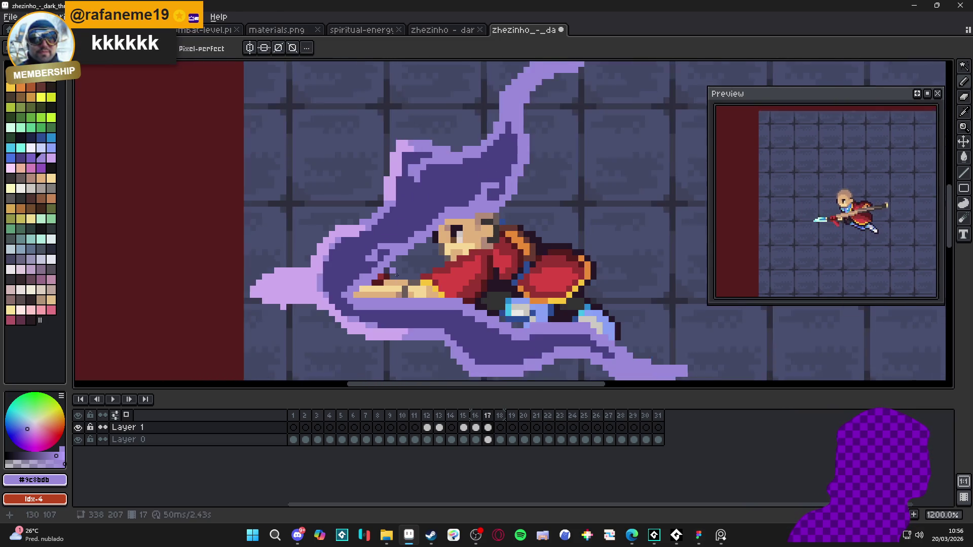
scroll(405, 253, "down", 2)
scroll(405, 252, "up", 1)
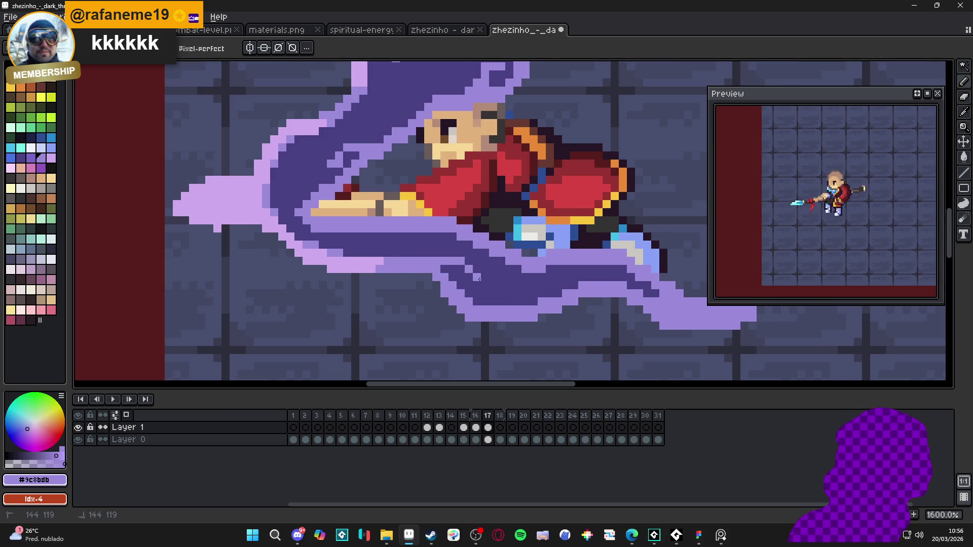
Run a light lavender #ceaaed highlight along the trail's lower edge toward its right tip.
left_click(482, 304, "alt")
left_click(485, 314)
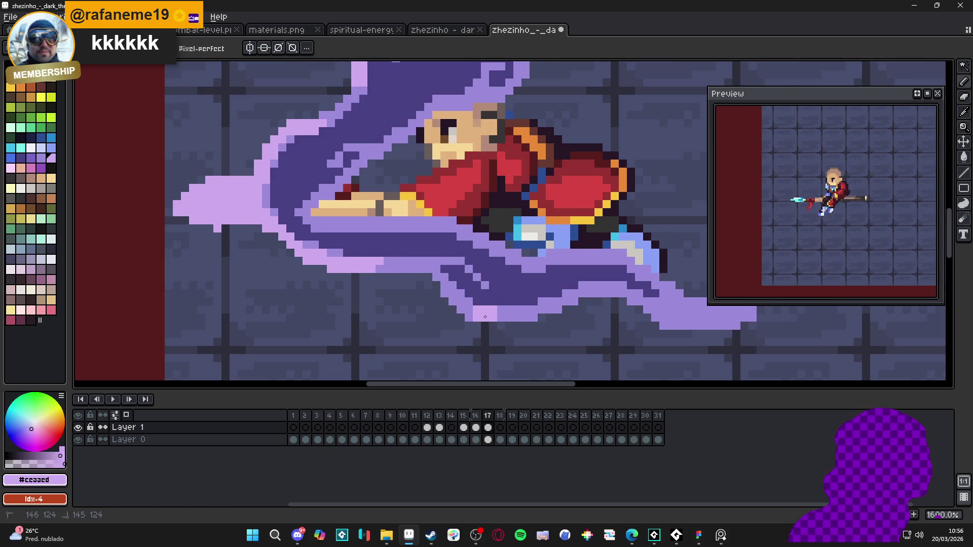
left_click(514, 316)
left_click(526, 309, "alt")
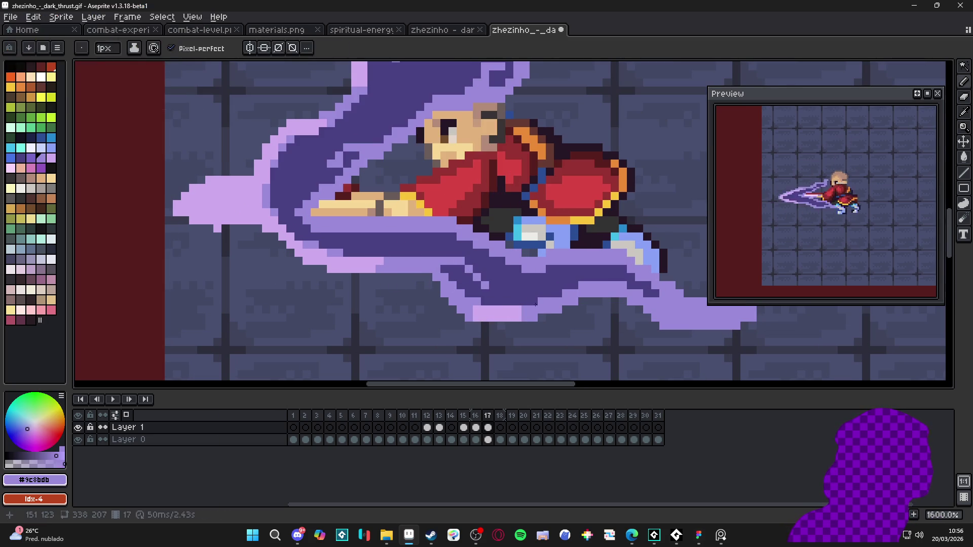
left_click(517, 309, "alt")
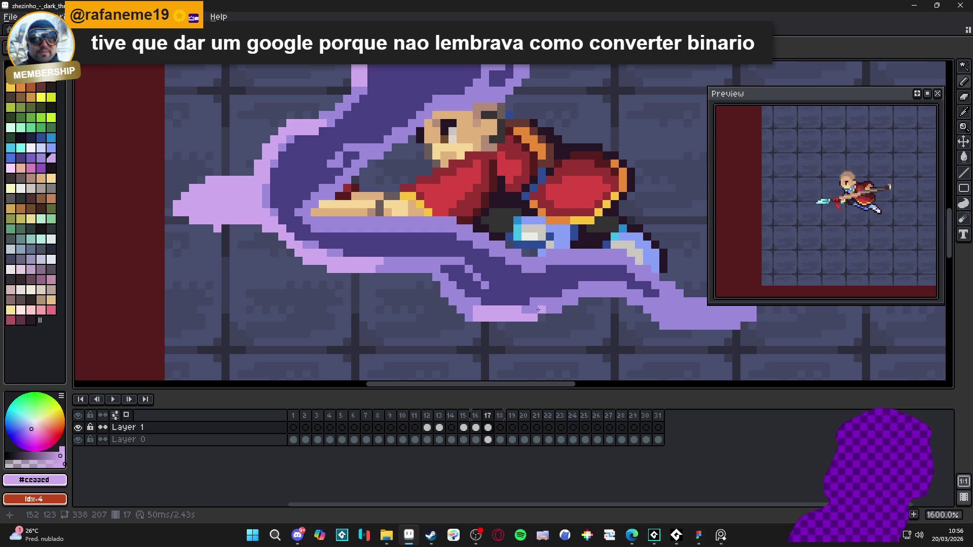
left_click_drag(531, 310, 537, 310)
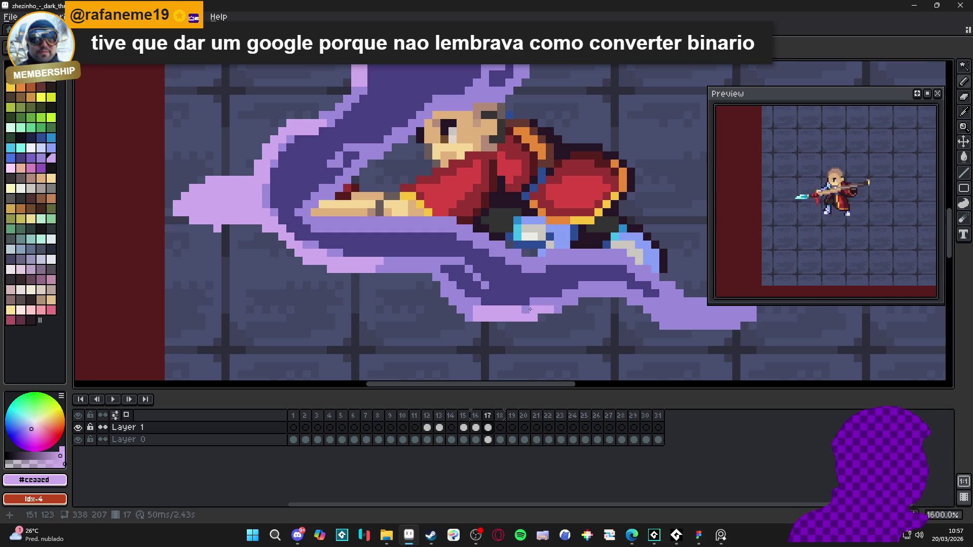
left_click(545, 301)
left_click_drag(551, 302, 563, 299)
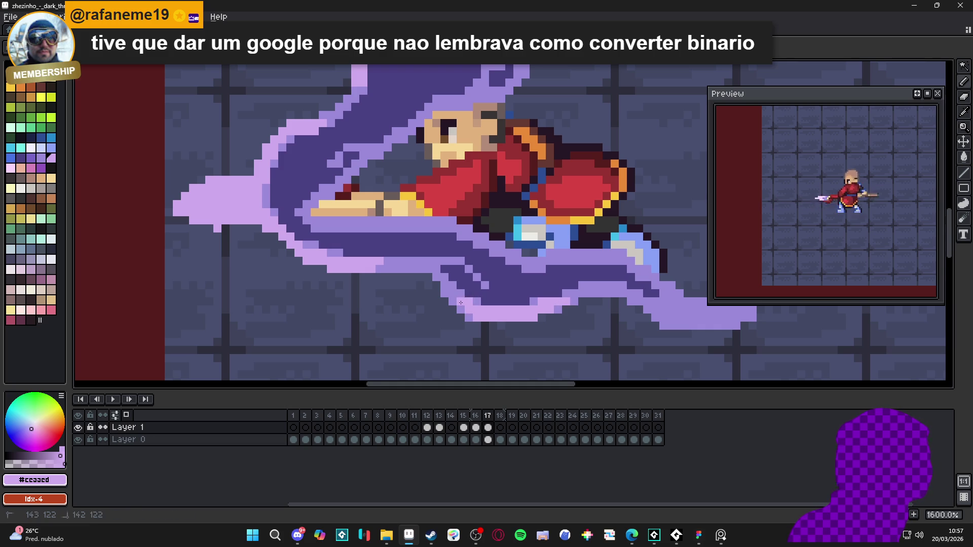
scroll(461, 303, "down", 4)
scroll(462, 284, "up", 4)
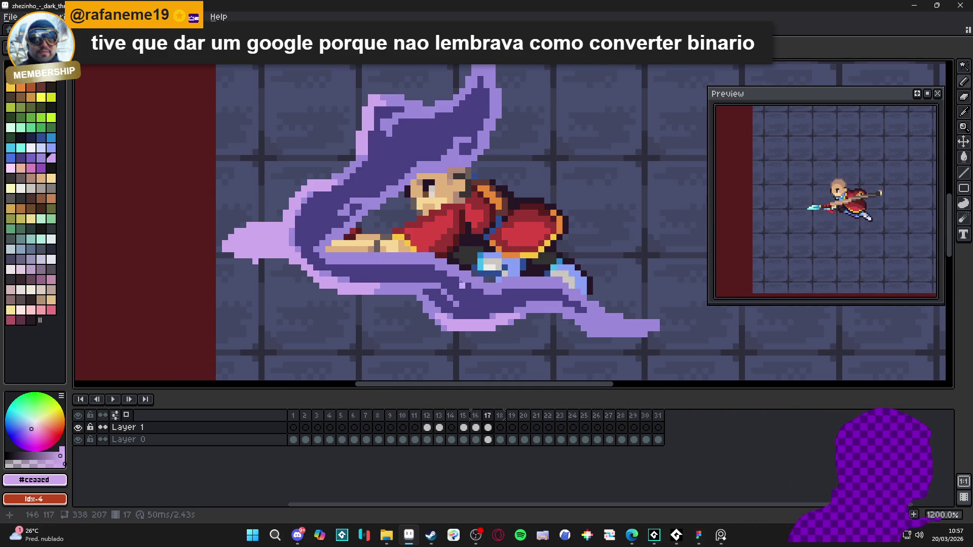
scroll(460, 281, "up", 1)
mouse_move(376, 247)
left_mouse_down()
mouse_move(357, 253)
mouse_move(407, 255)
mouse_move(391, 263)
left_mouse_up()
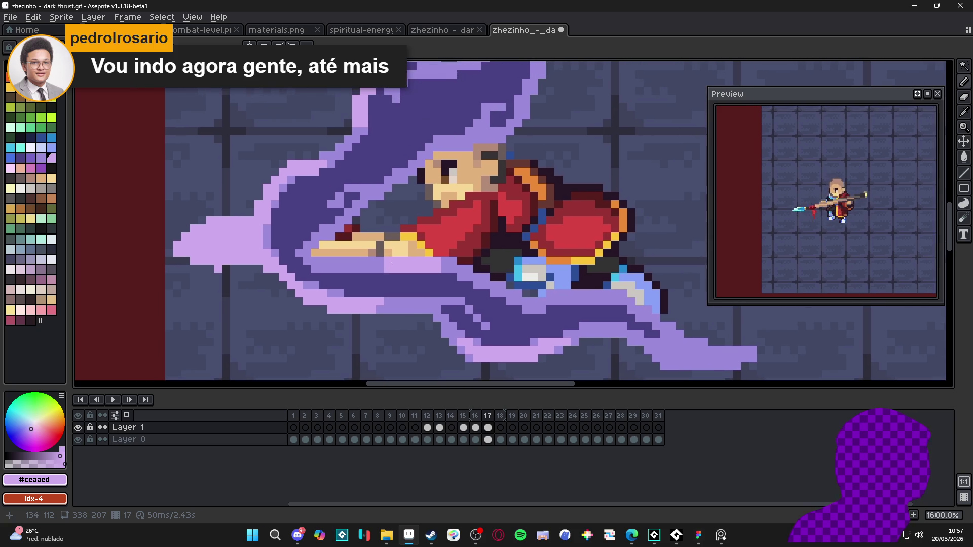
Sample the dark purple #494182 and mid purple #9c8bdb from the slash trail.
left_click(314, 272, "alt")
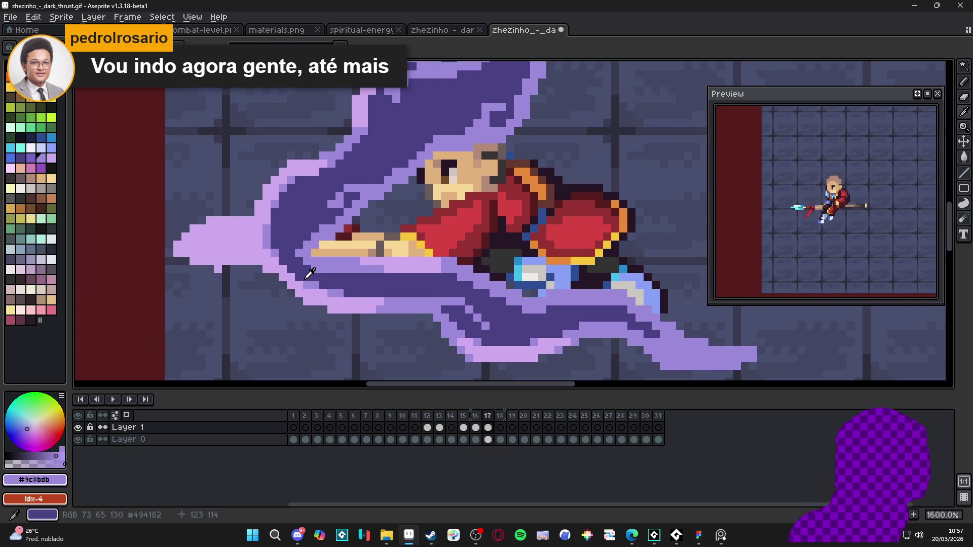
left_click(325, 280, "alt")
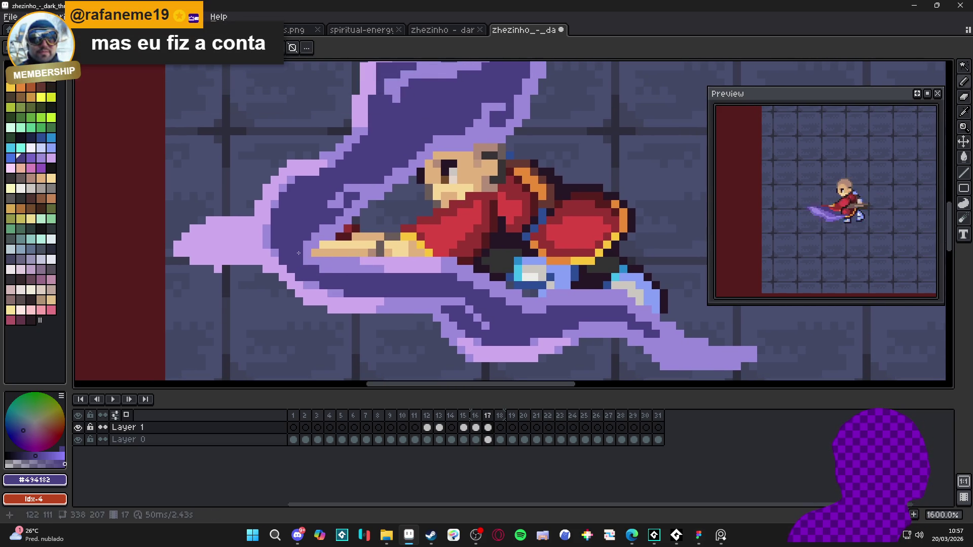
left_click(318, 282, "alt")
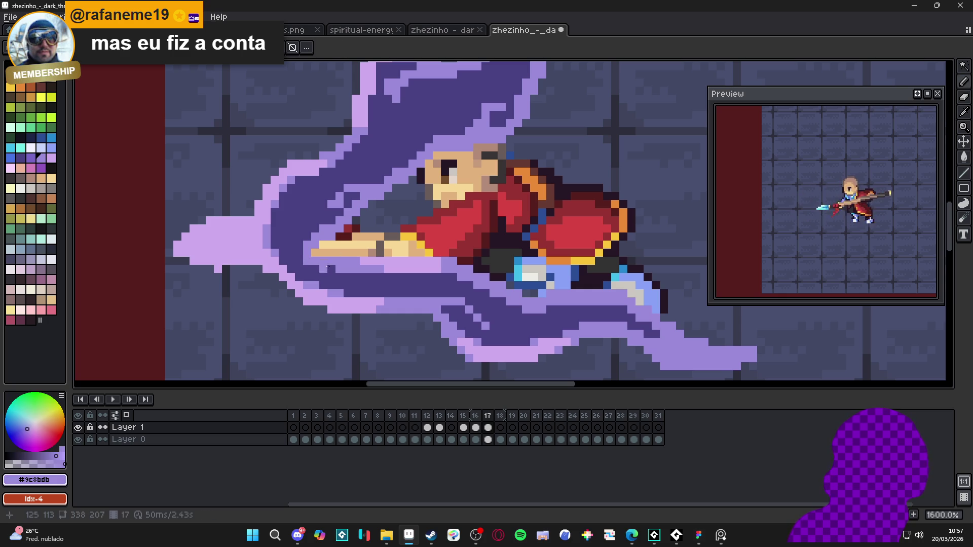
scroll(327, 269, "down", 1)
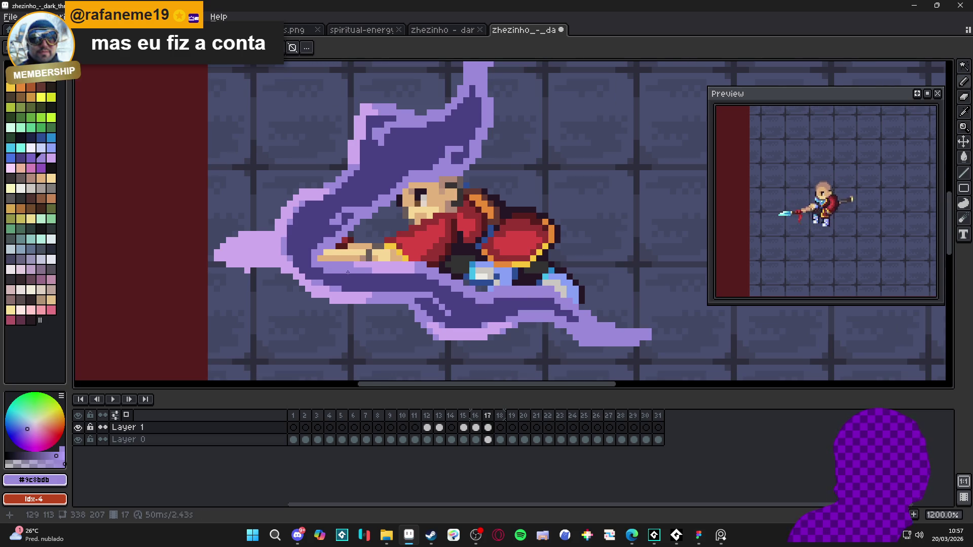
scroll(351, 272, "down", 3)
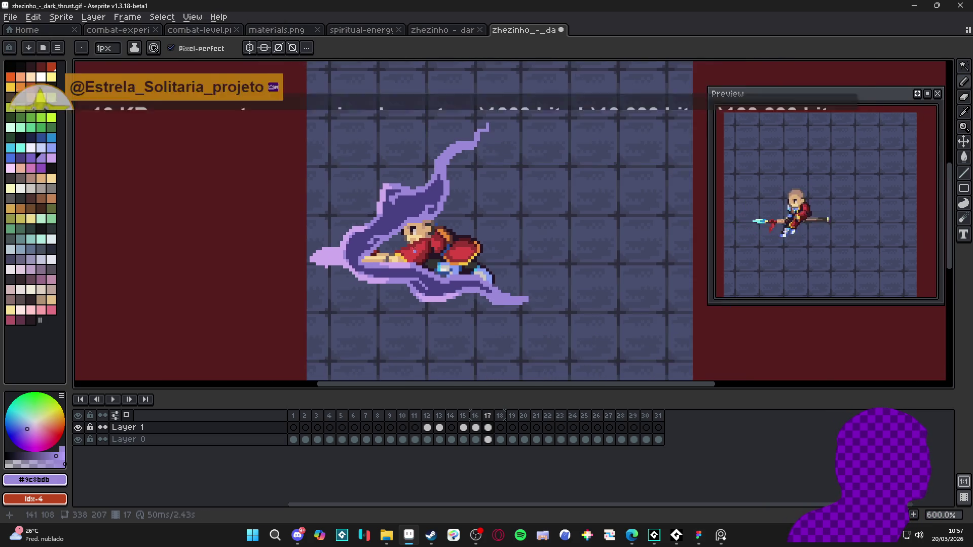
scroll(430, 205, "up", 3)
scroll(430, 205, "up", 3)
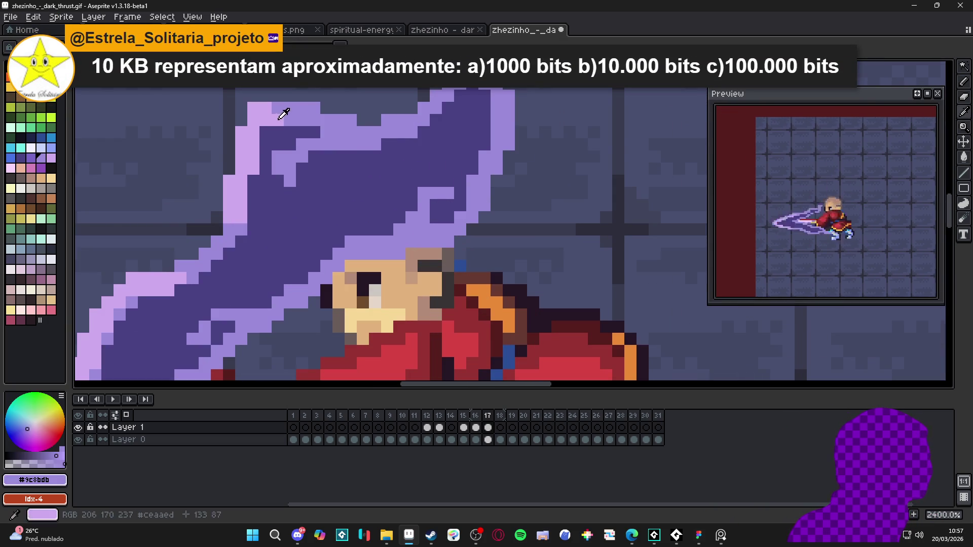
Pick up the light lavender and paint it along the wisp's upper edge and down its side.
left_click(358, 156, "alt")
left_click_drag(393, 121, 363, 146)
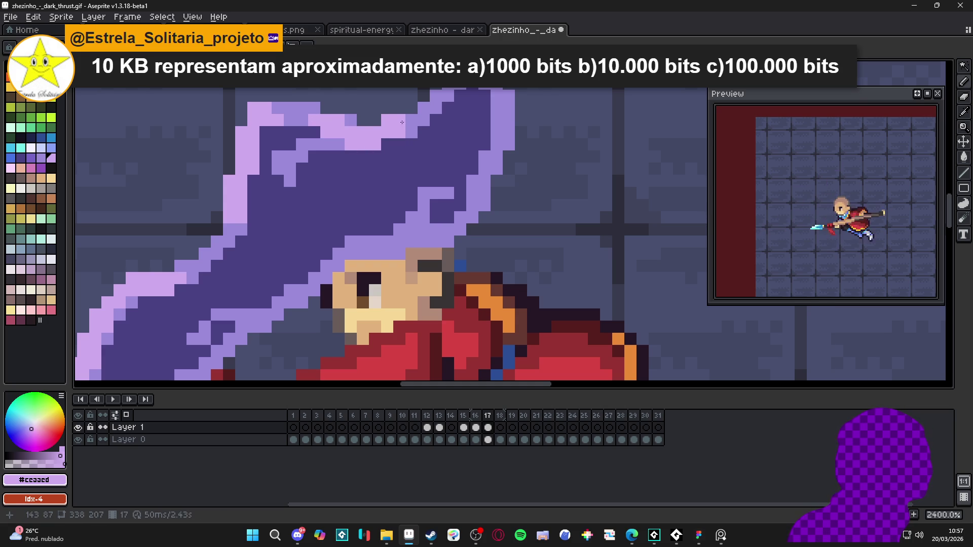
scroll(402, 122, "down", 4)
scroll(379, 141, "up", 2)
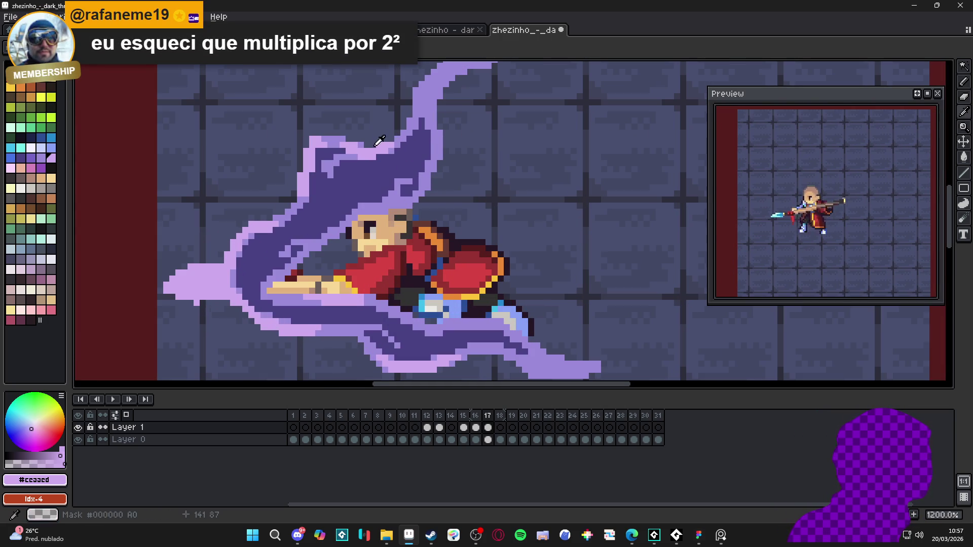
left_click_drag(407, 127, 341, 228)
left_click_drag(379, 179, 369, 195)
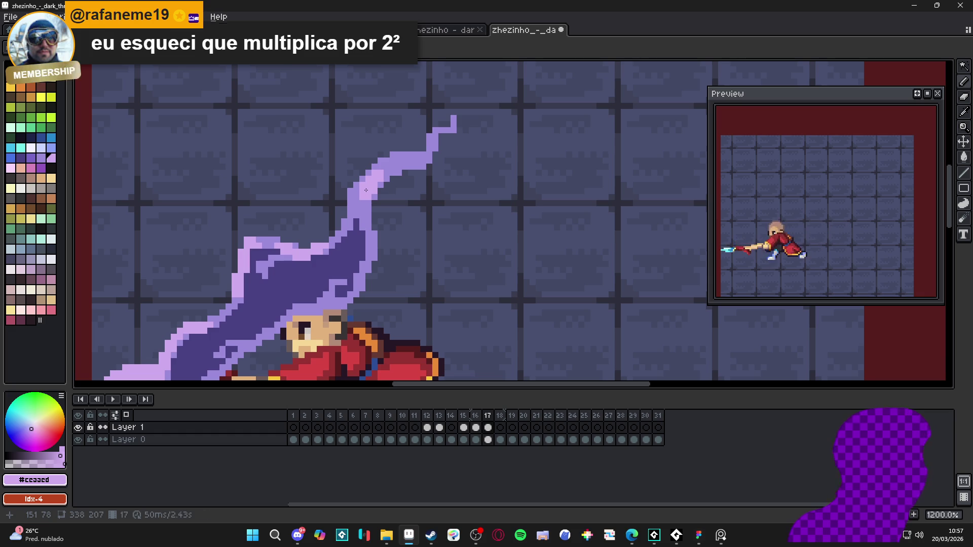
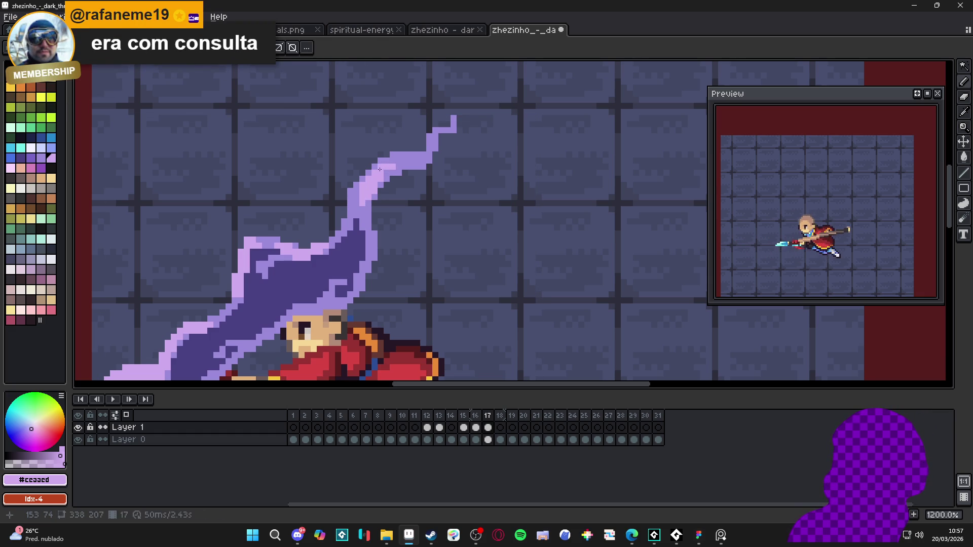
Compare thrust frames 16, 17 and 18 in the timeline.
scroll(398, 167, "down", 5)
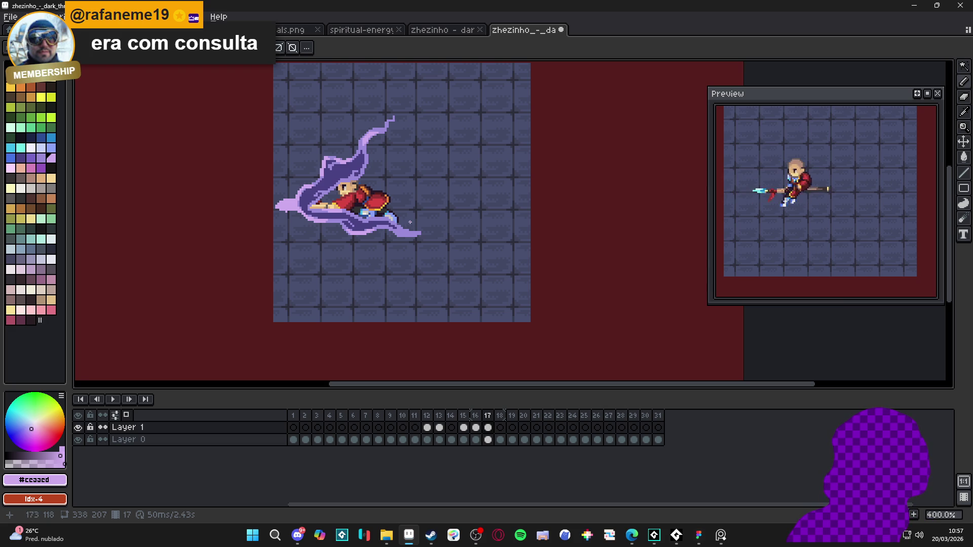
scroll(399, 281, "down", 2)
scroll(350, 252, "up", 2)
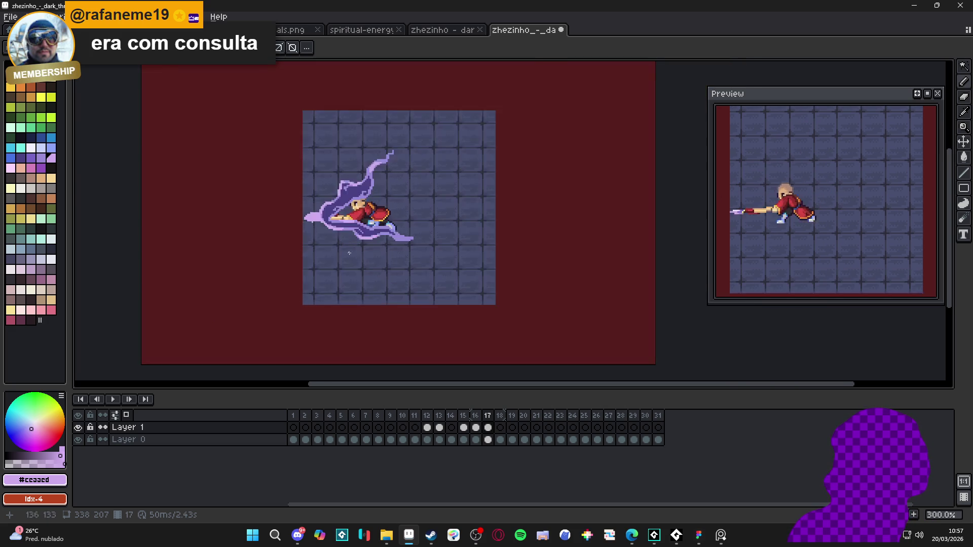
left_click(476, 428)
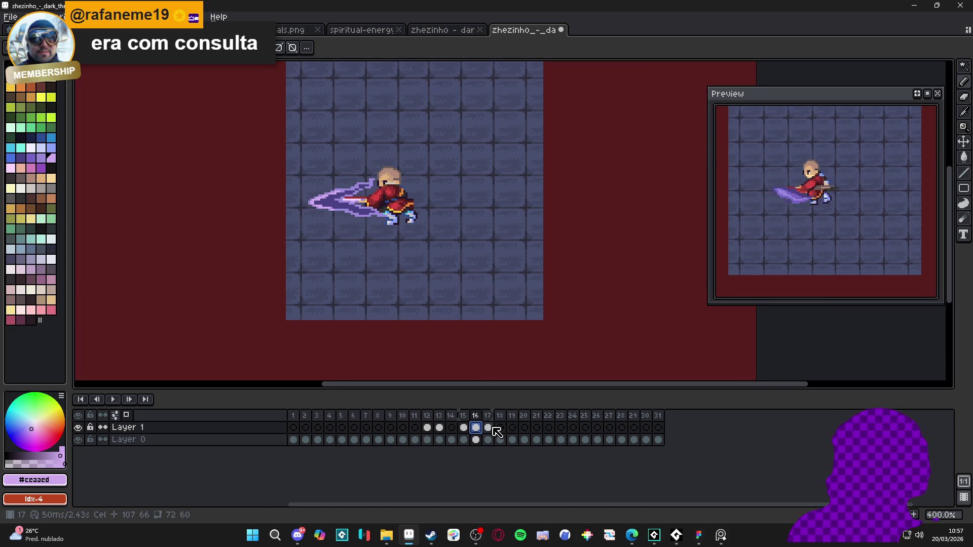
left_click(488, 429)
left_click(500, 428)
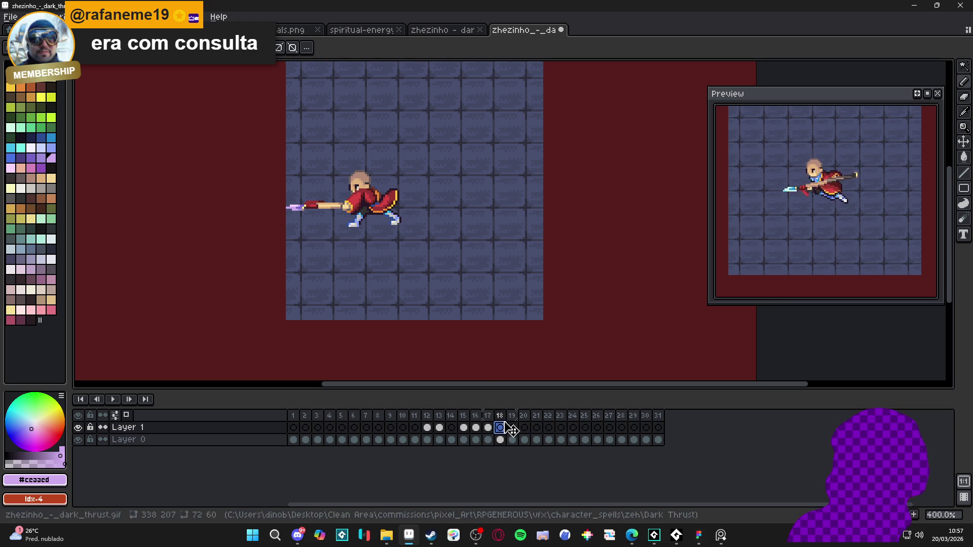
left_click(487, 428)
left_click(500, 428)
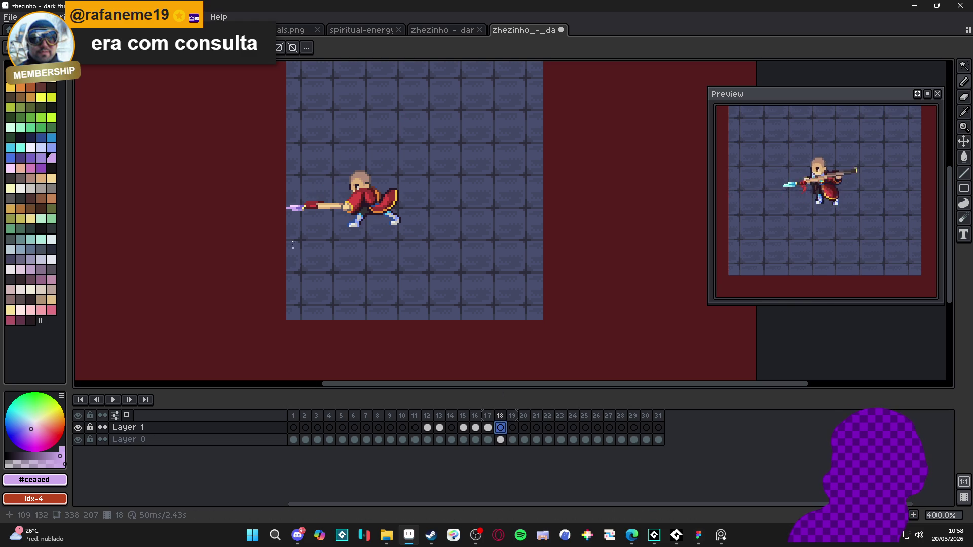
Settle on frame 18 for drawing and hide the background layer.
key("Left")
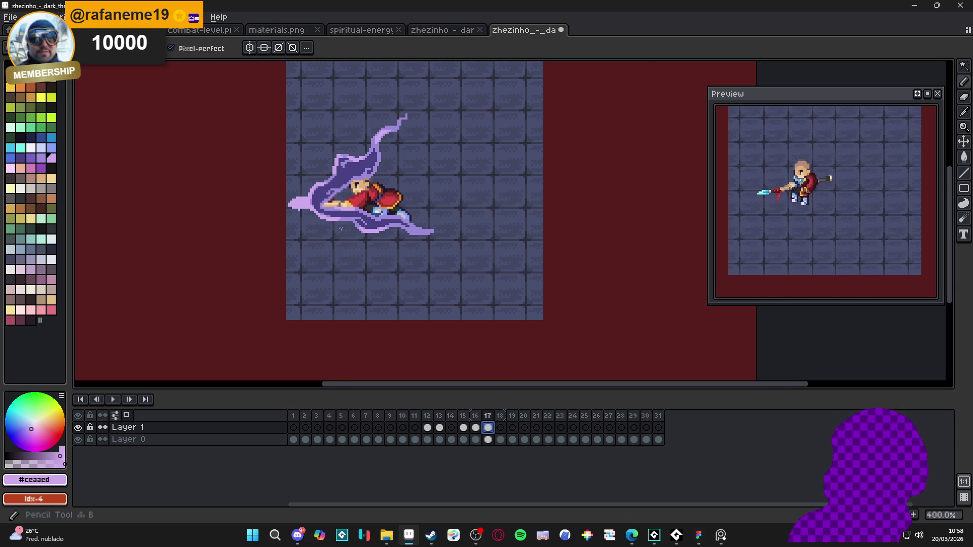
scroll(344, 225, "up", 2)
left_click(500, 428)
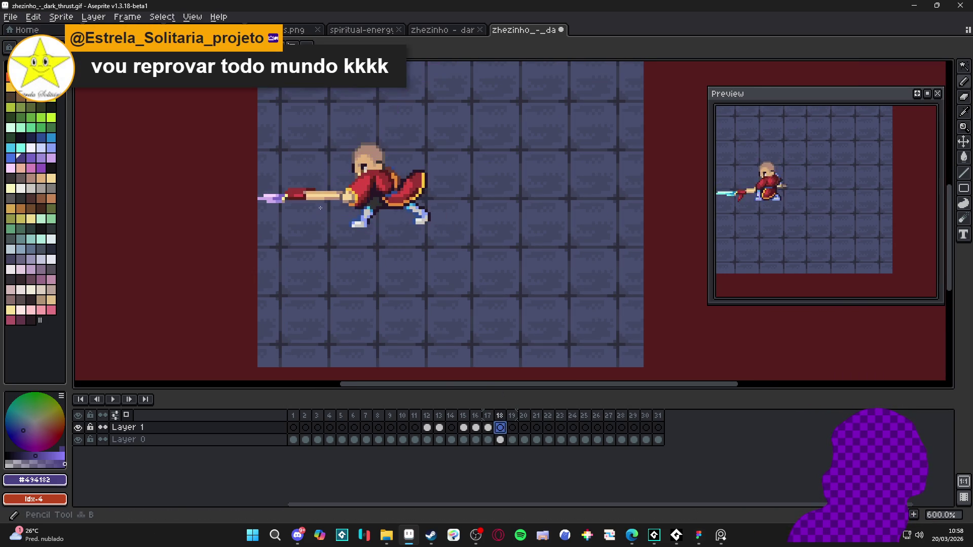
scroll(264, 201, "up", 3)
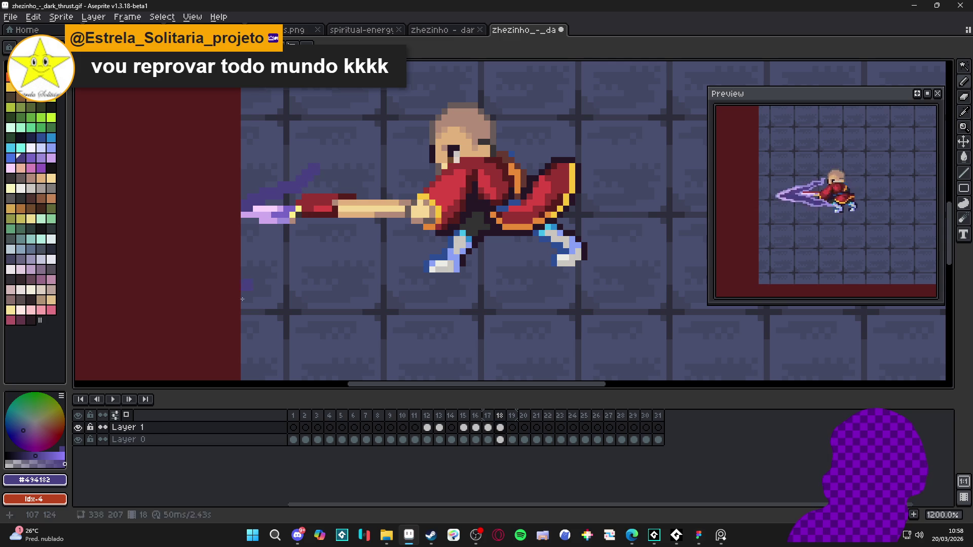
left_click(77, 440)
Outline the upper slash prong on frame 18 in dark purple #494182 and fill it solid.
mouse_move(280, 229)
left_mouse_down()
mouse_move(282, 297)
mouse_move(371, 196)
mouse_move(405, 184)
mouse_move(444, 124)
mouse_move(505, 127)
mouse_move(504, 175)
mouse_move(557, 144)
mouse_move(544, 165)
left_mouse_up()
key("Delete")
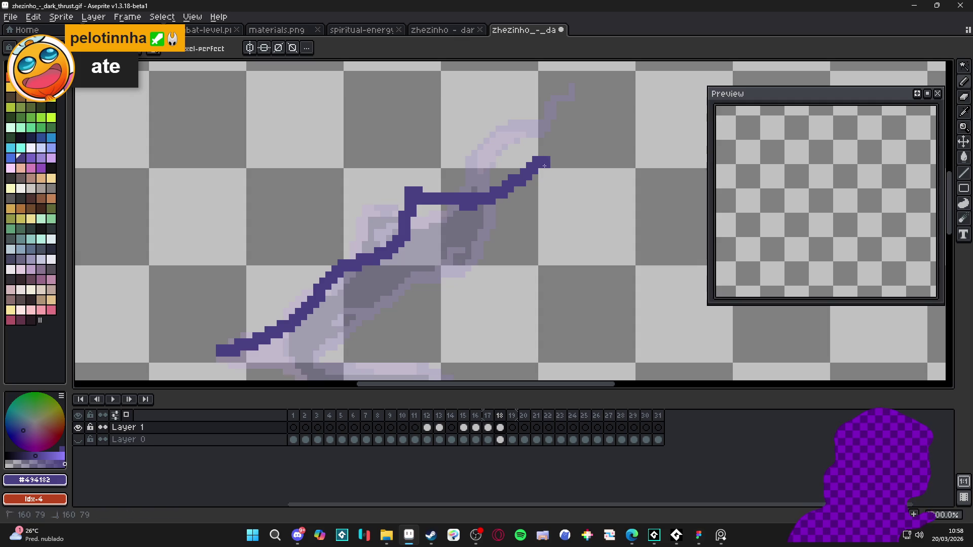
left_click_drag(589, 129, 579, 108)
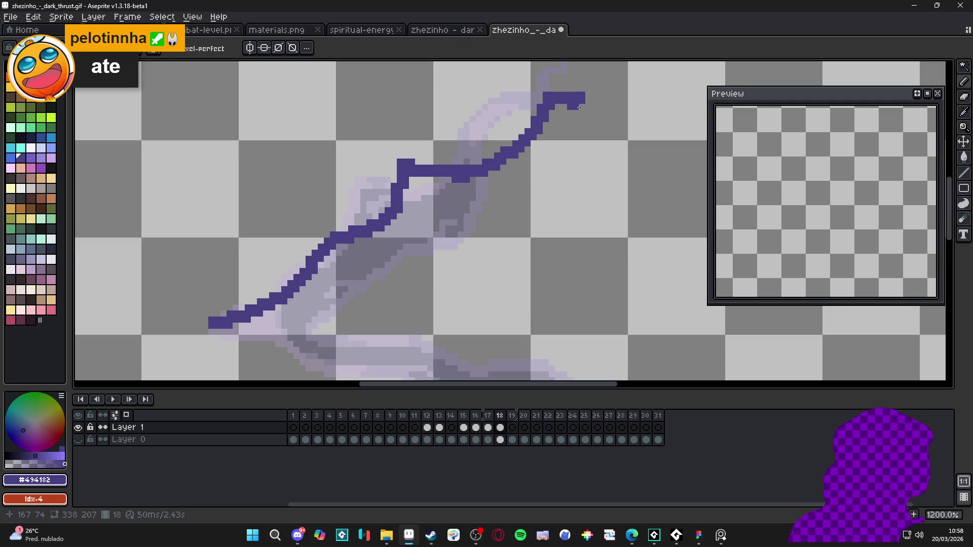
scroll(585, 111, "down", 3)
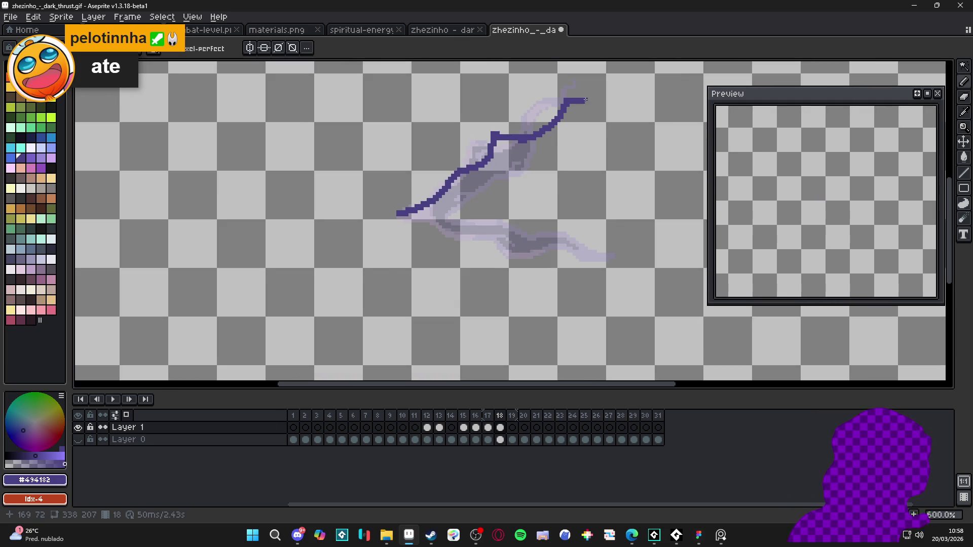
scroll(588, 98, "up", 1)
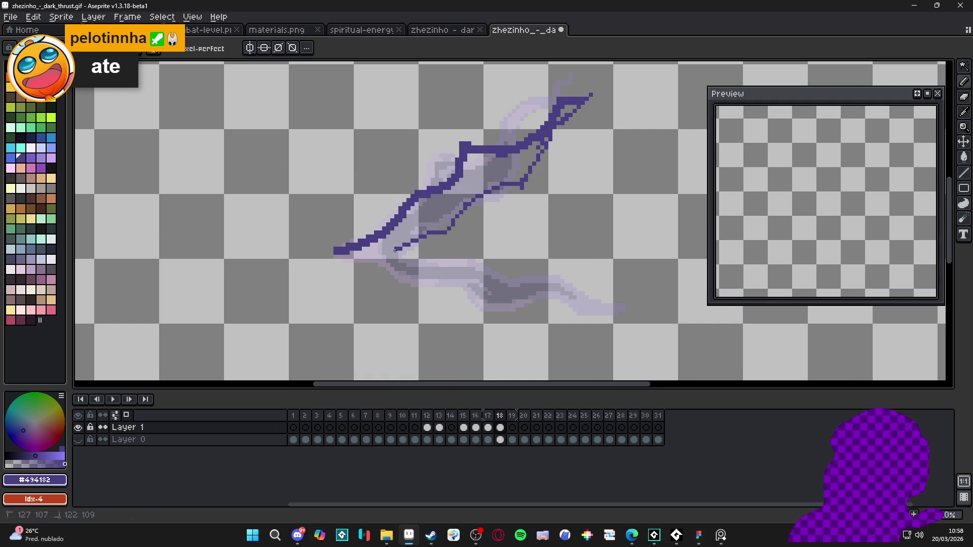
key("g")
left_click(427, 239)
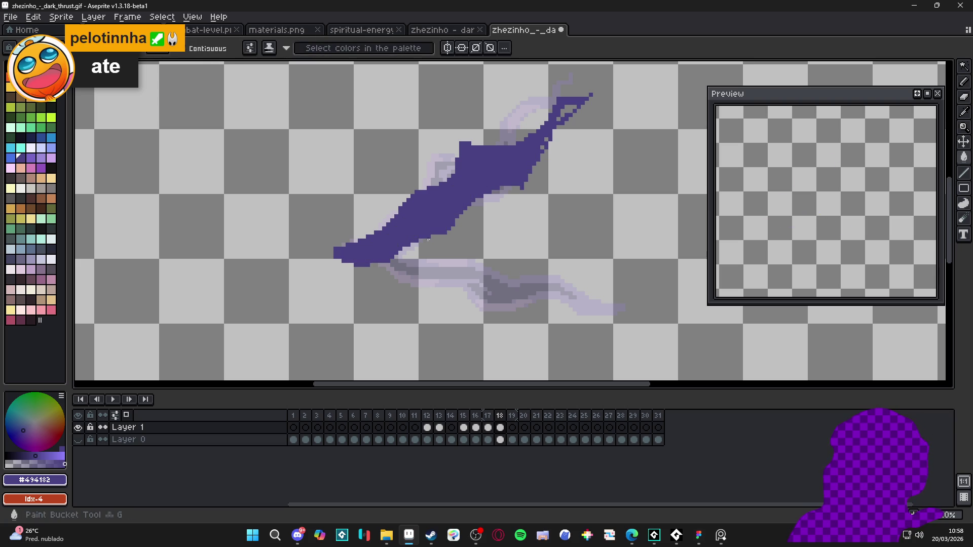
left_click(570, 108)
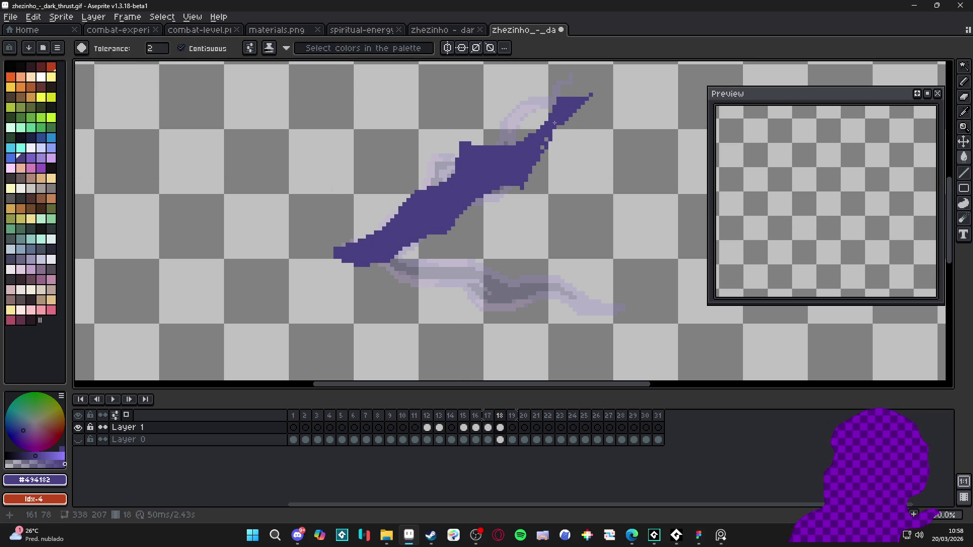
Outline the lower slash prong in dark purple and fill it solid, forming a fork.
scroll(524, 167, "down", 1)
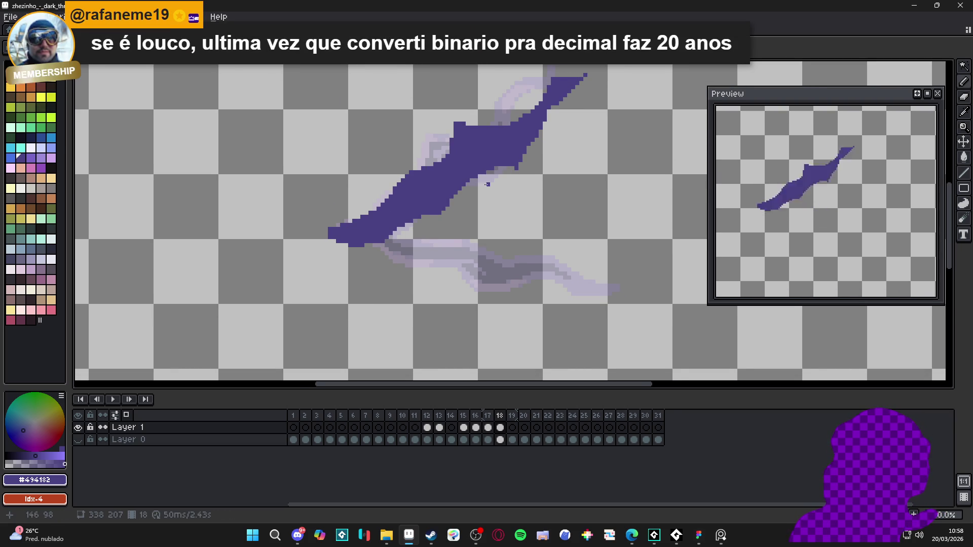
scroll(369, 174, "down", 3)
key("b")
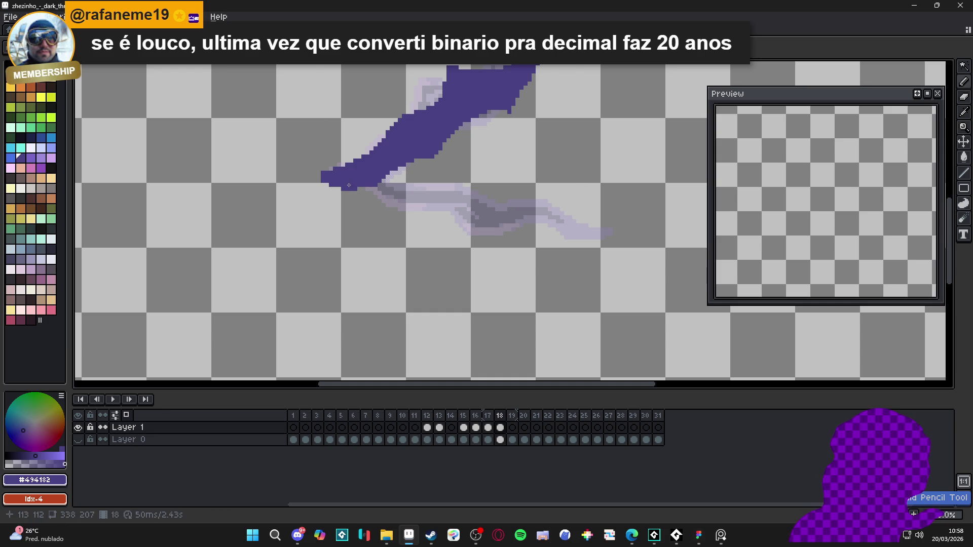
mouse_move(348, 186)
left_mouse_down()
mouse_move(364, 202)
mouse_move(432, 201)
left_mouse_up()
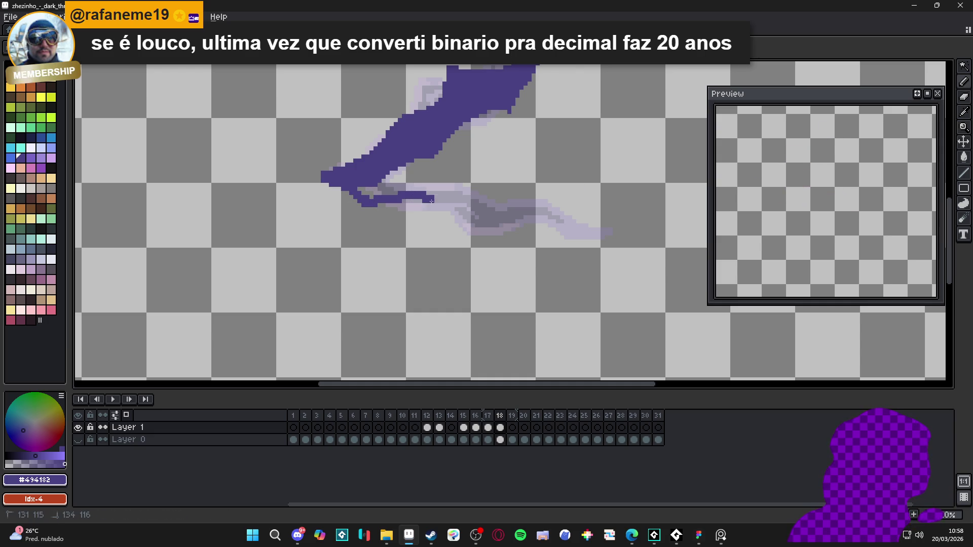
key("ctrl+z")
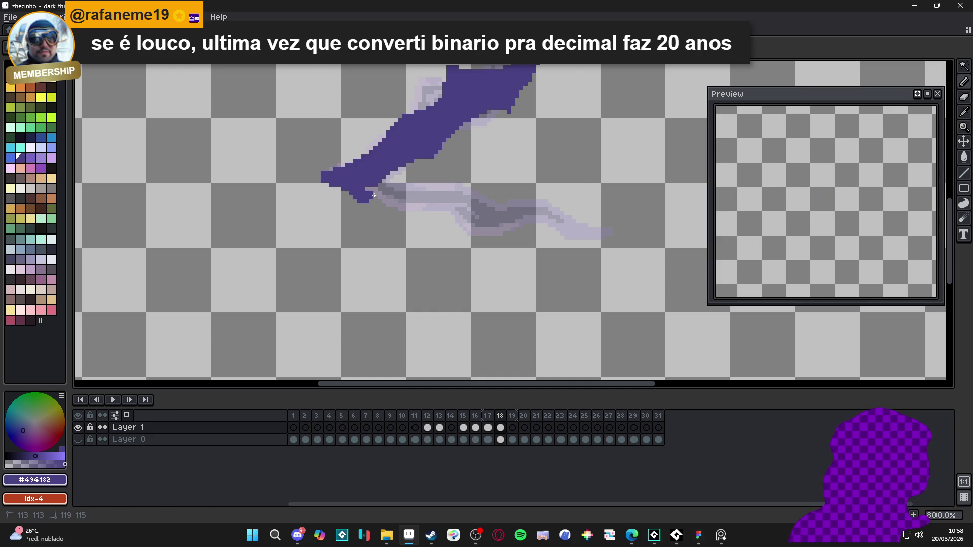
mouse_move(430, 213)
left_mouse_down()
mouse_move(520, 234)
mouse_move(576, 232)
left_mouse_up()
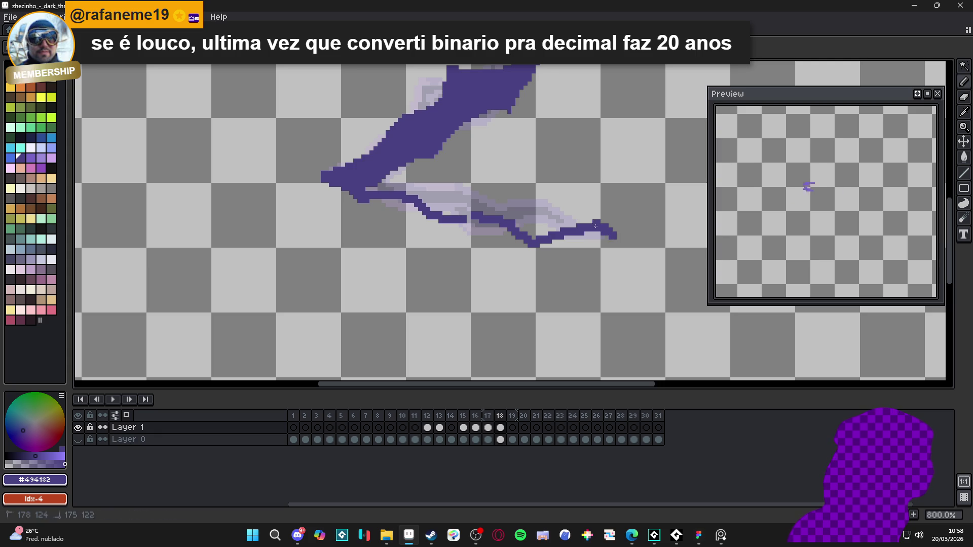
left_click_drag(558, 225, 506, 197)
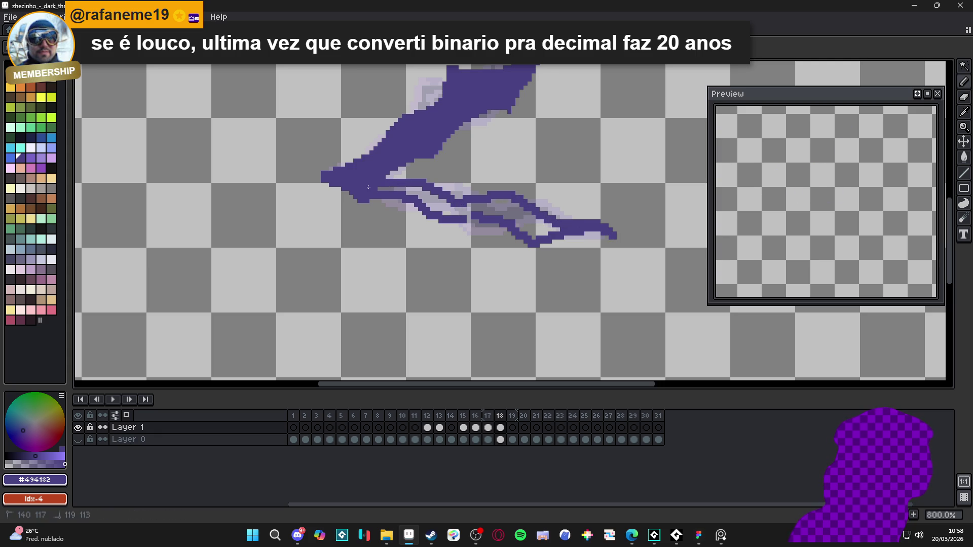
left_click(437, 214)
scroll(504, 232, "down", 3)
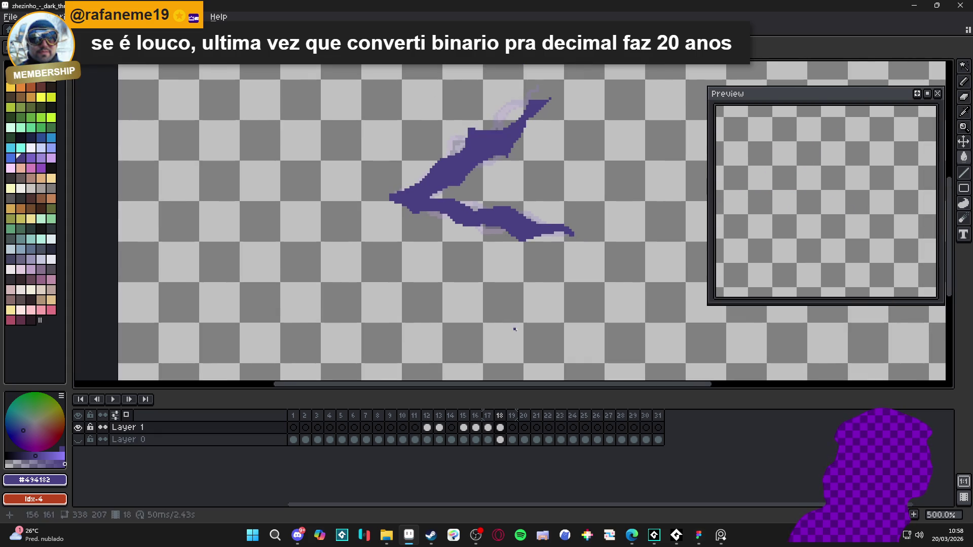
Re-show Layer 0 and compare frames 16, 17, 18 and 19 against the new forked slash.
left_click(512, 427)
left_click(500, 428)
left_click(512, 430)
left_click(78, 439)
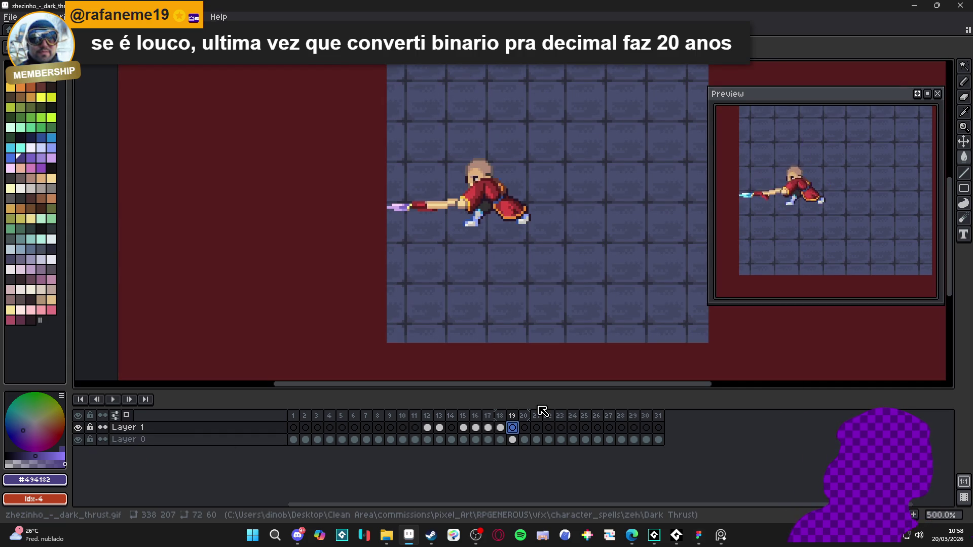
left_click(501, 430)
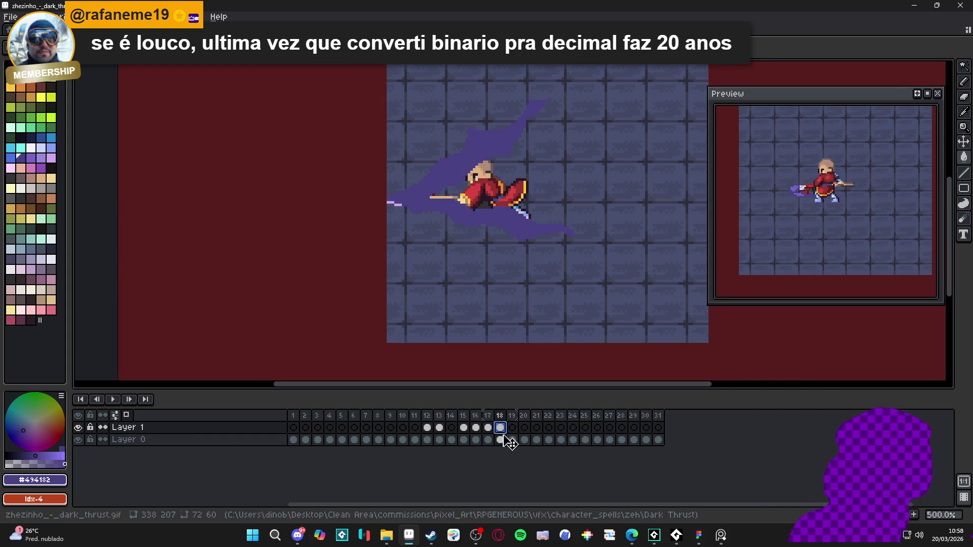
left_click(489, 431)
key("Left")
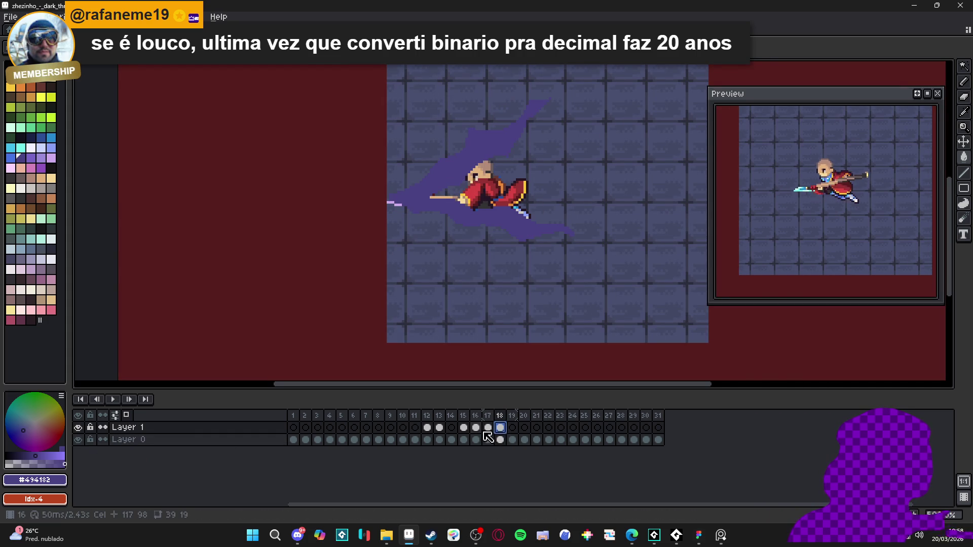
key("Right")
key("Right")
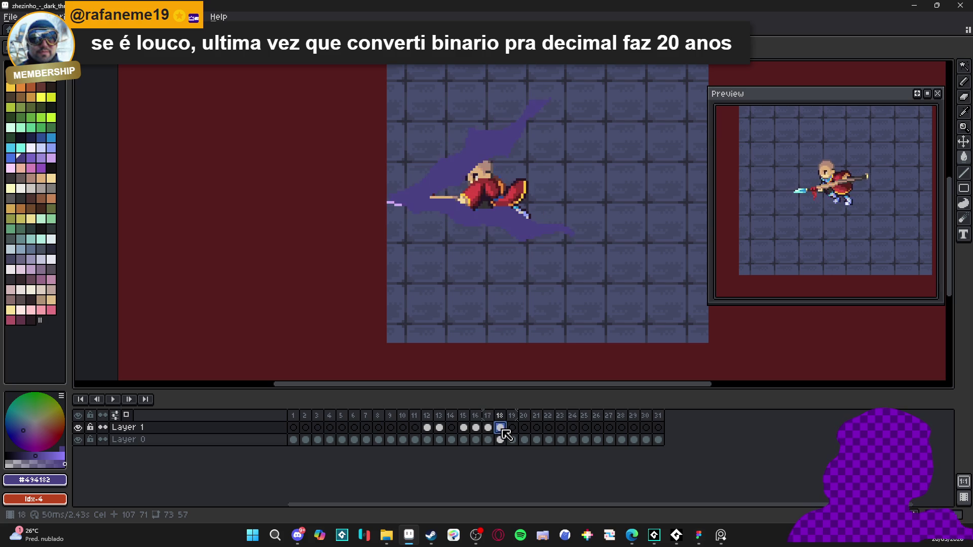
left_click(512, 428)
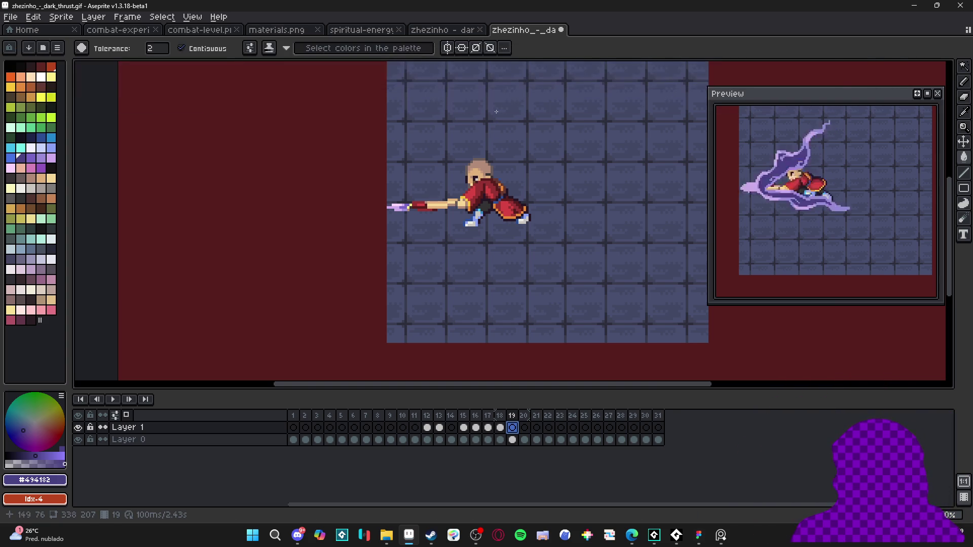
Sample the light lavender #9c8bdb from frame 17's slash.
left_click(500, 428)
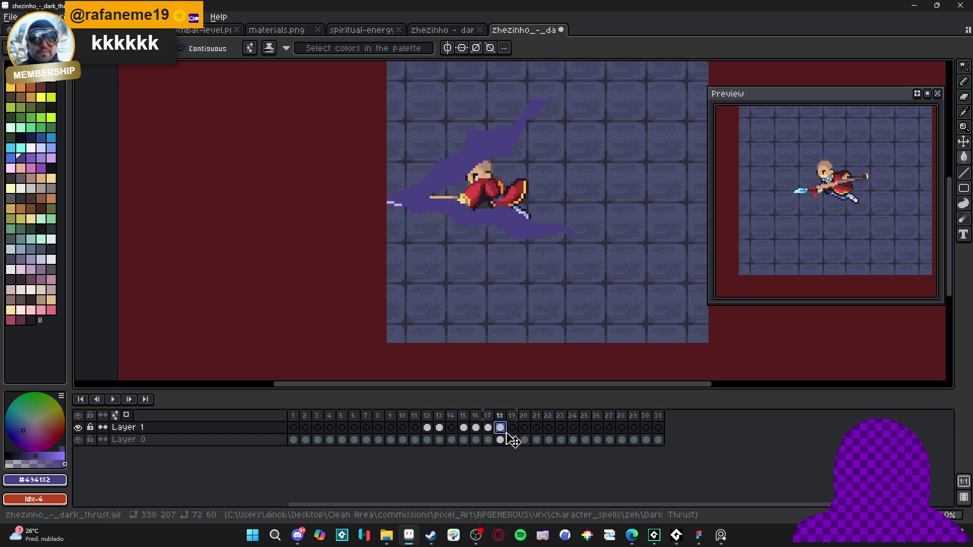
left_click(487, 427)
key("b")
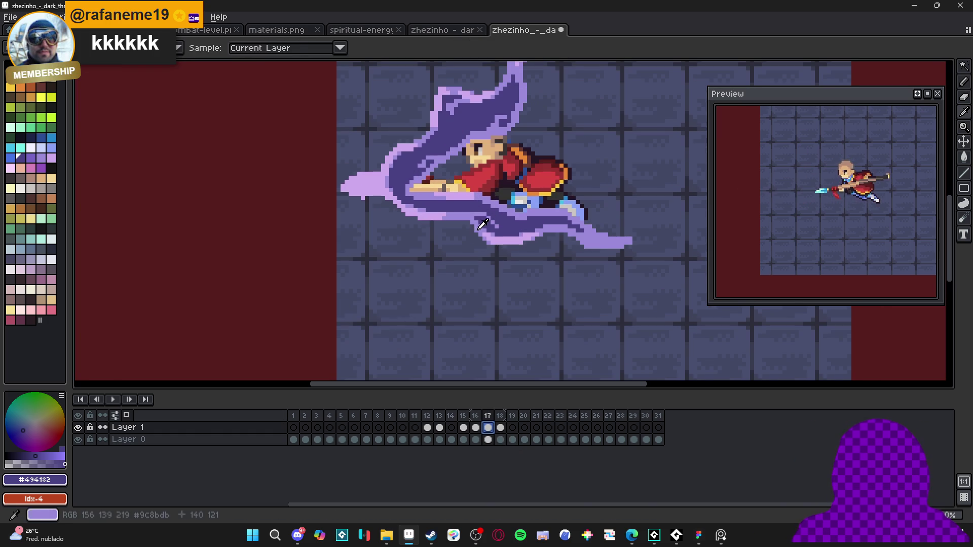
left_click(488, 221)
Magic Wand select frame 18's dark purple slash and outline it in lavender.
key("Right")
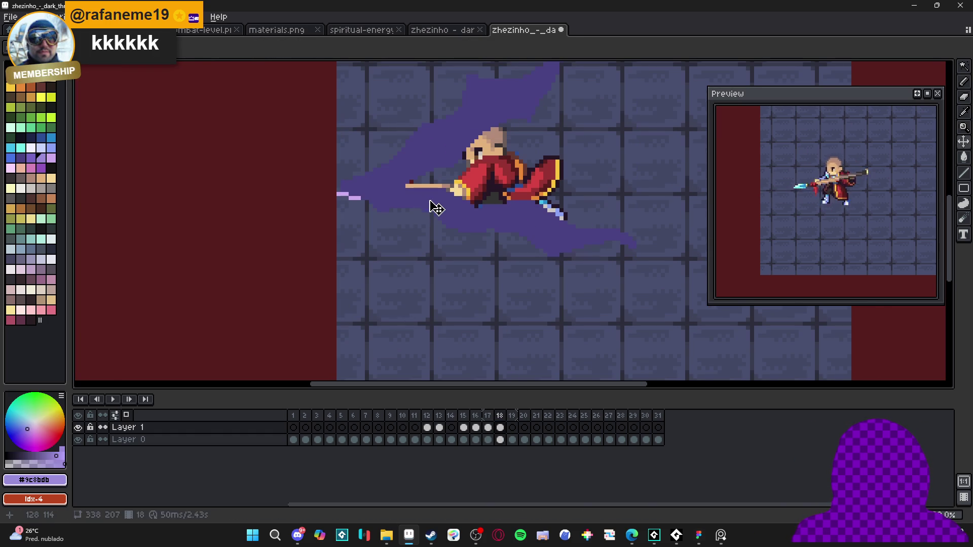
key("w")
left_click(444, 214)
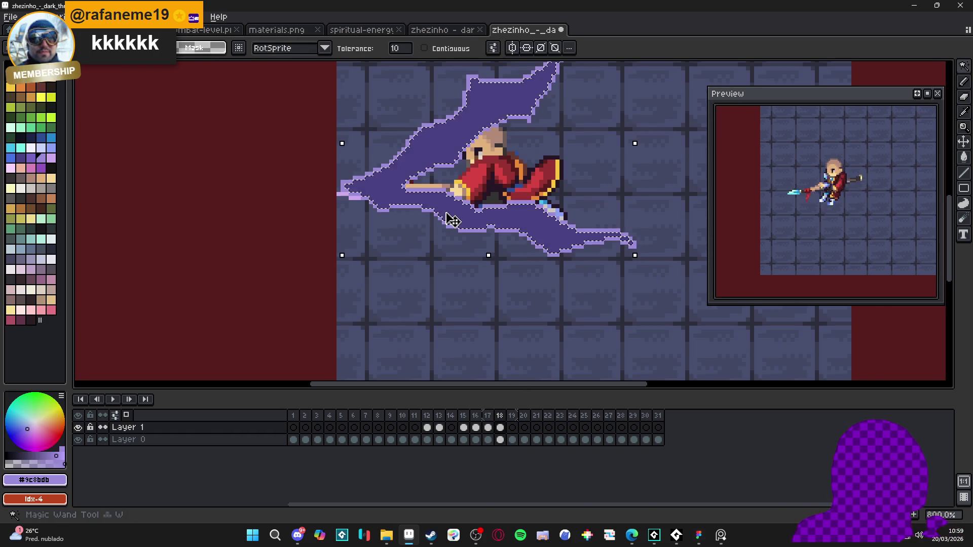
key("b")
scroll(429, 217, "down", 2)
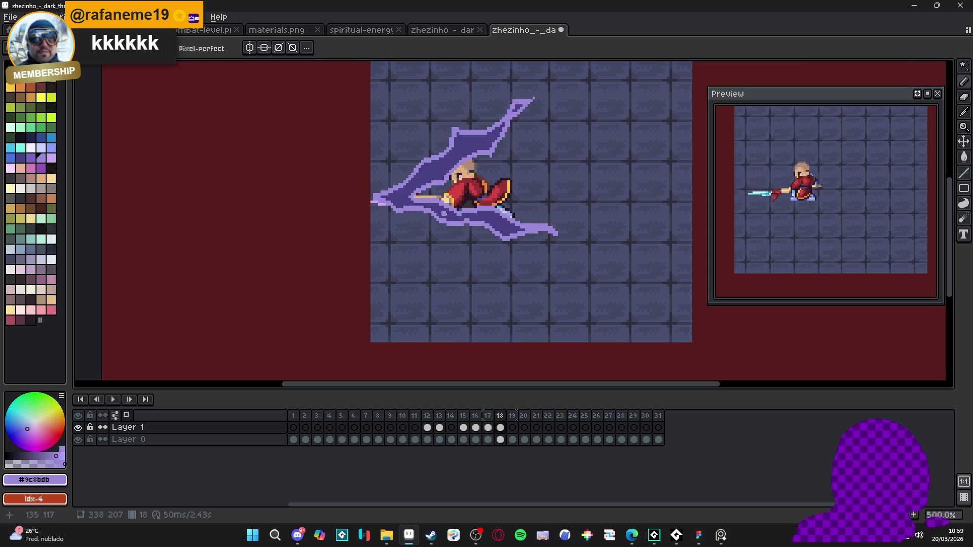
scroll(528, 98, "up", 4)
scroll(529, 98, "down", 5)
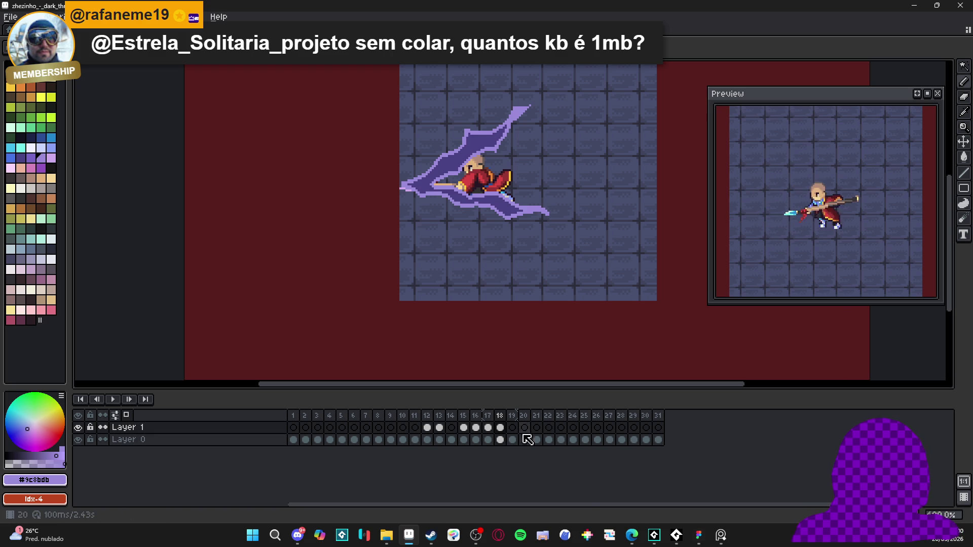
Move to frame 19 and hide the background Layer 0.
left_click(489, 428)
left_click(500, 427)
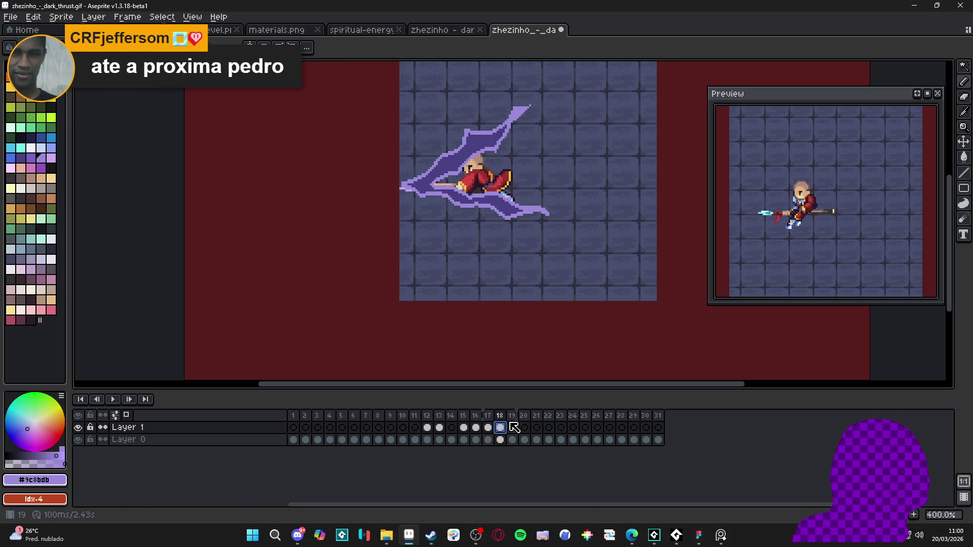
key("Left")
key("Left")
key("Right")
left_click(504, 428)
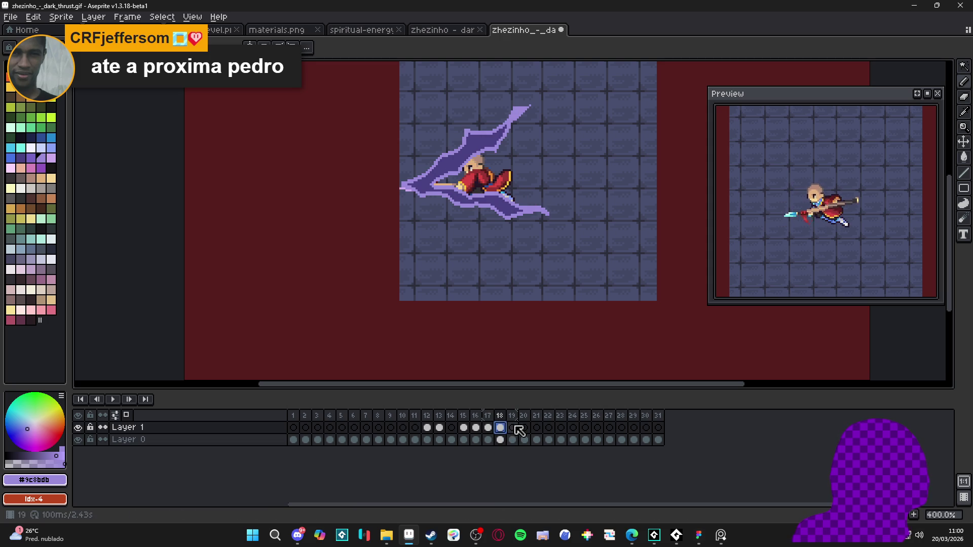
left_click(513, 428)
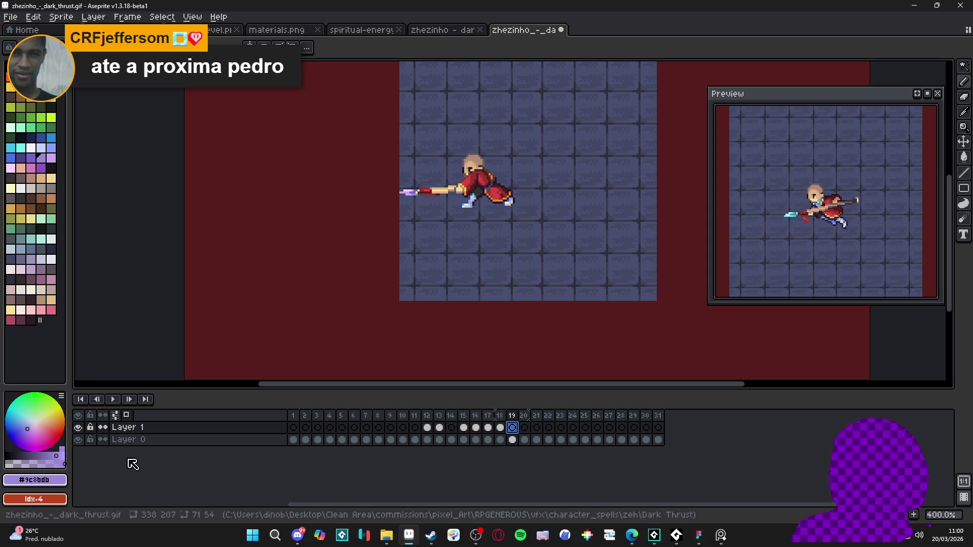
left_click(77, 439)
Pick dark purple from frame 18's slash and draw a core stroke through frame 19's trail.
scroll(492, 134, "up", 3)
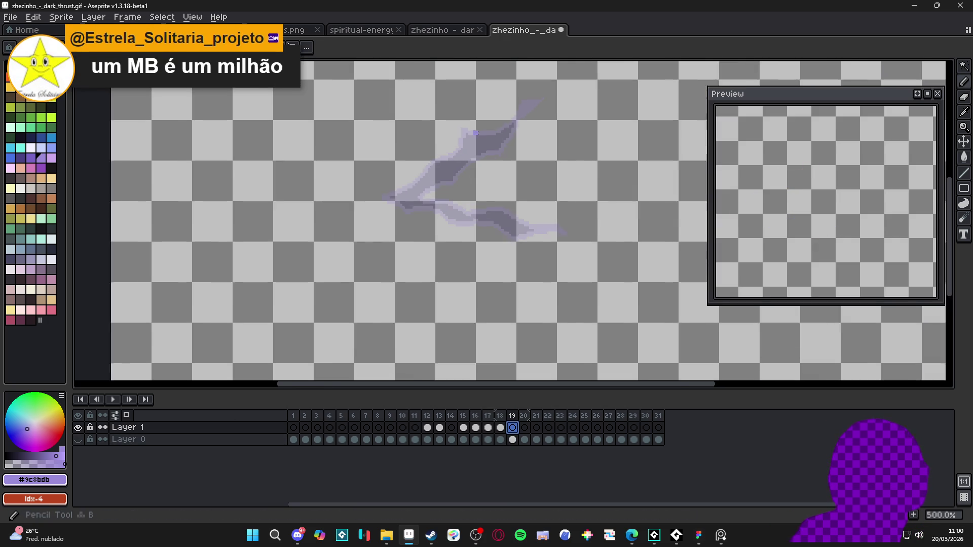
left_click(500, 428)
left_click(491, 145, "alt")
key("Right")
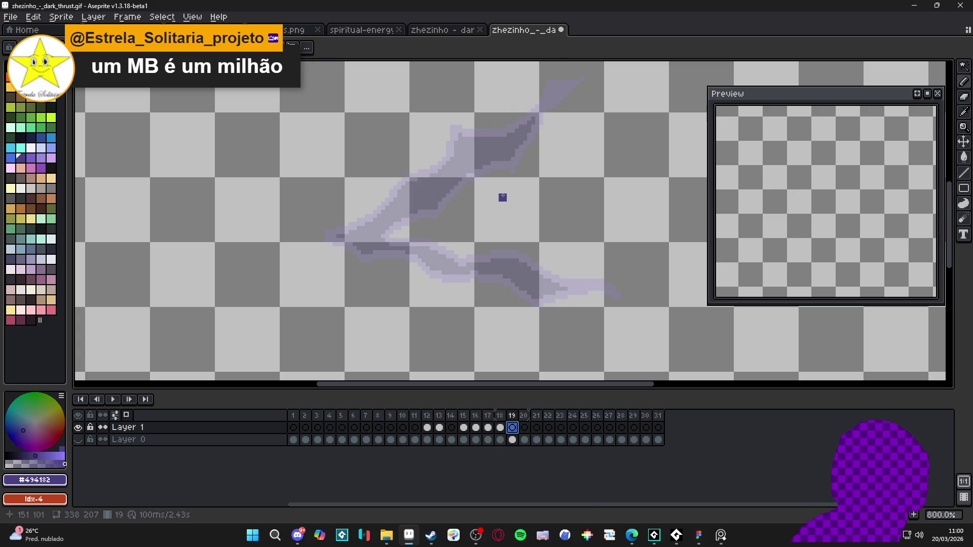
mouse_move(465, 146)
left_mouse_down()
mouse_move(545, 132)
mouse_move(473, 153)
mouse_move(391, 232)
mouse_move(377, 227)
mouse_move(533, 293)
mouse_move(515, 279)
mouse_move(622, 285)
left_mouse_up()
Add short dark purple core strokes to frame 20's upper arc and lower trail, and to frame 21.
left_click(525, 428)
mouse_move(489, 135)
left_mouse_down()
mouse_move(467, 152)
mouse_move(481, 142)
mouse_move(472, 159)
mouse_move(504, 131)
left_mouse_up()
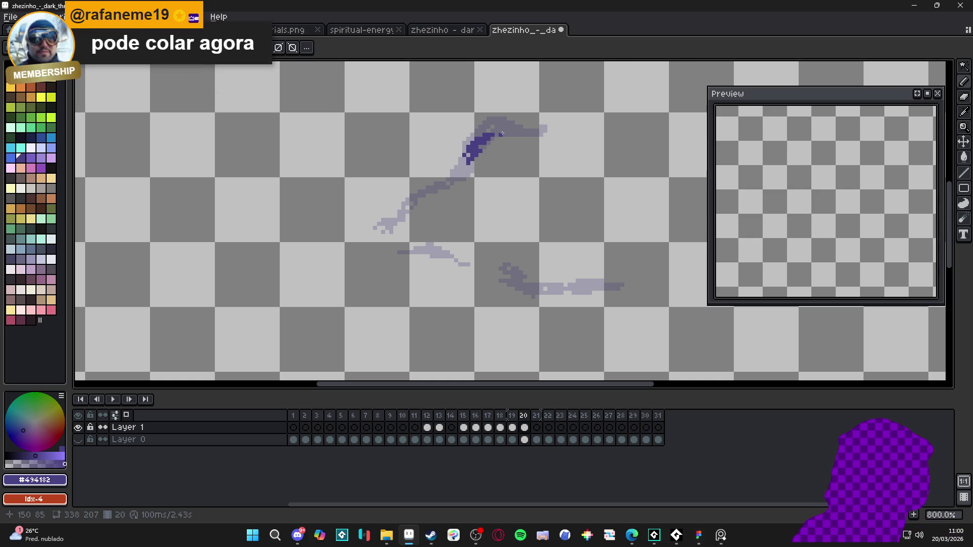
left_click_drag(428, 192, 411, 200)
left_click_drag(442, 252, 426, 252)
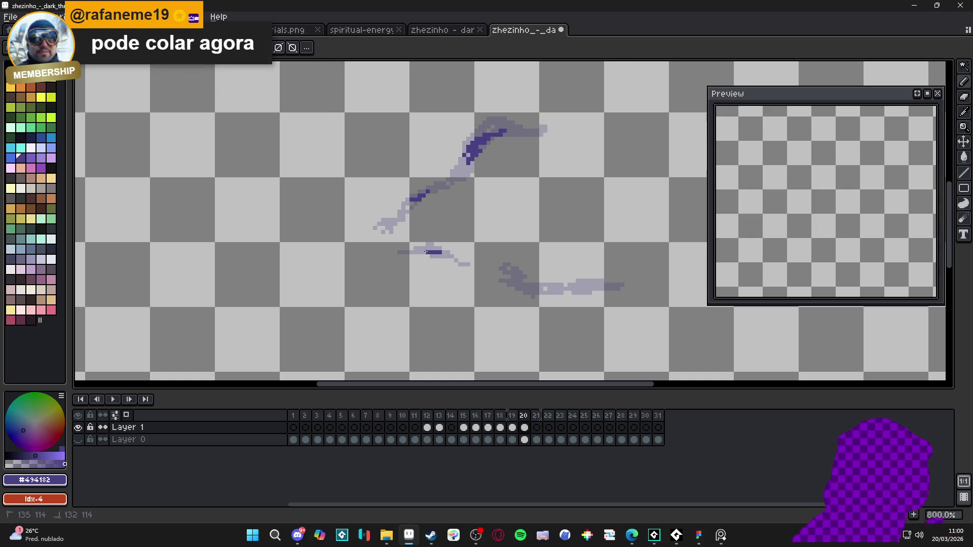
left_click_drag(535, 288, 520, 289)
left_click_drag(586, 284, 575, 289)
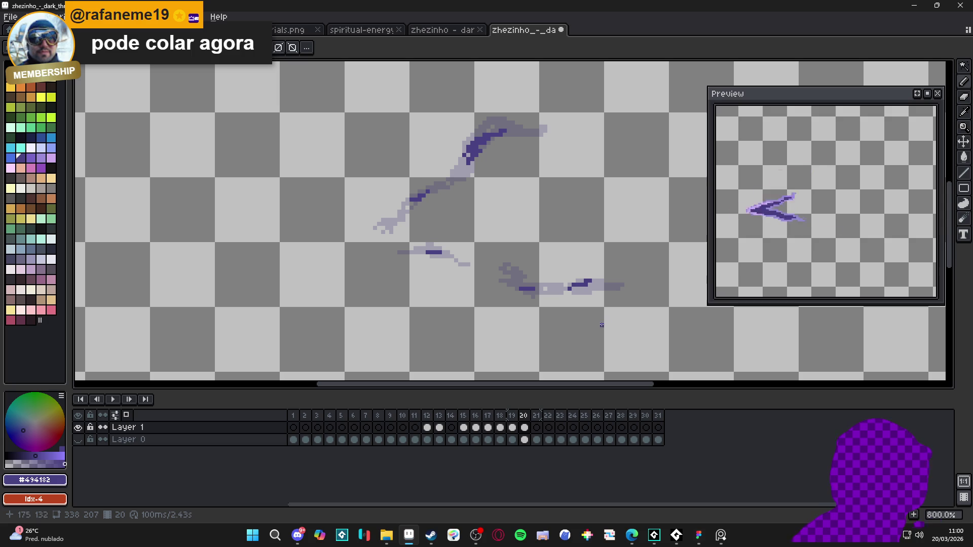
left_click(537, 429)
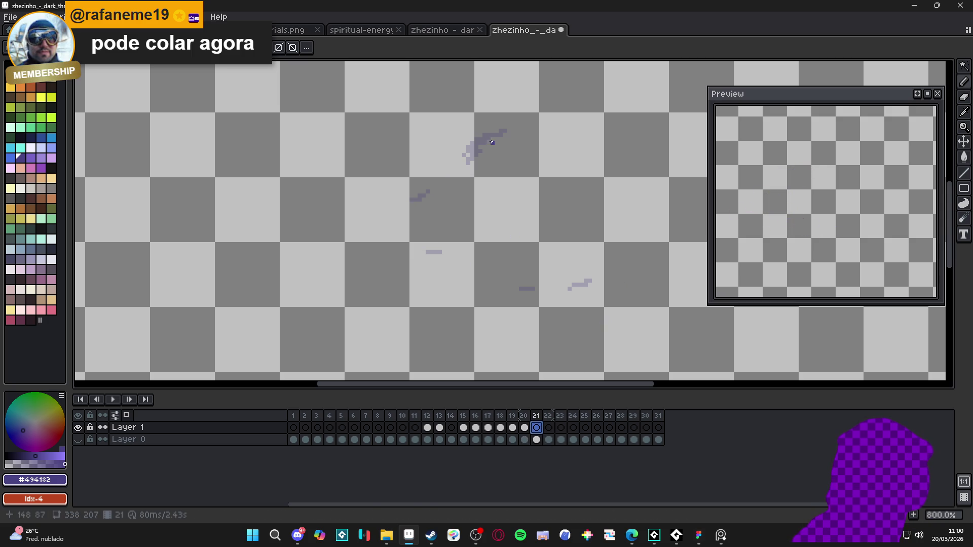
mouse_move(477, 144)
left_mouse_down()
mouse_move(463, 151)
mouse_move(477, 147)
left_mouse_up()
left_click(78, 440)
scroll(481, 235, "down", 2)
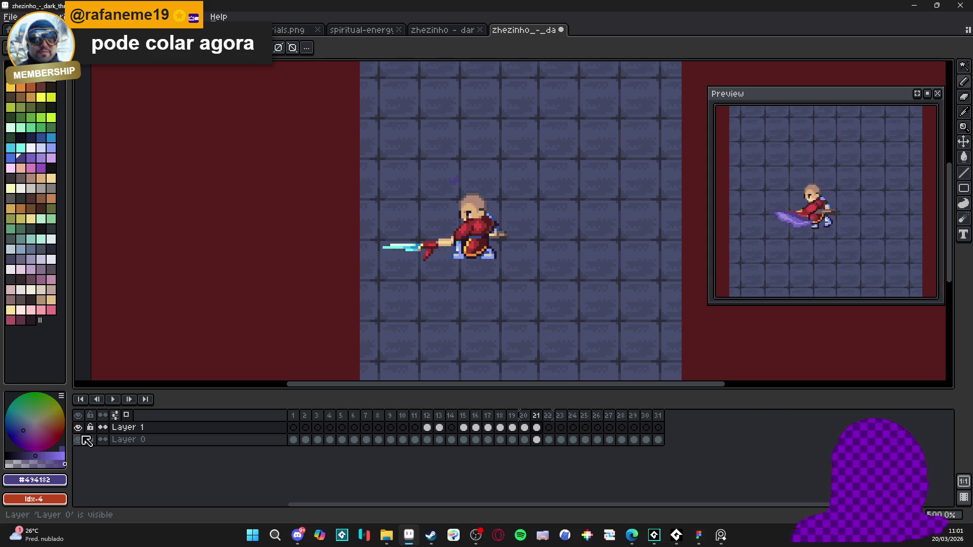
left_click(83, 439)
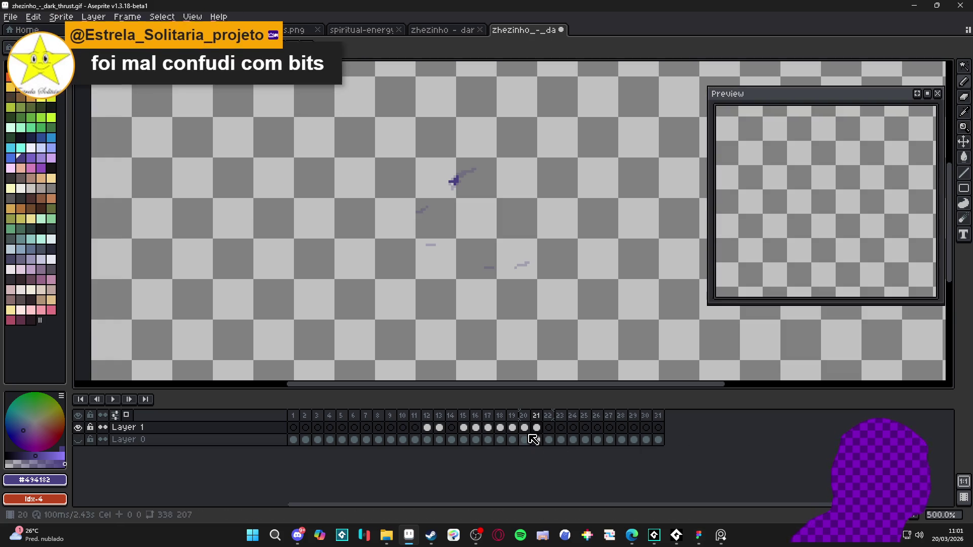
Sample the light purple from frame 16's slash.
left_click(465, 428)
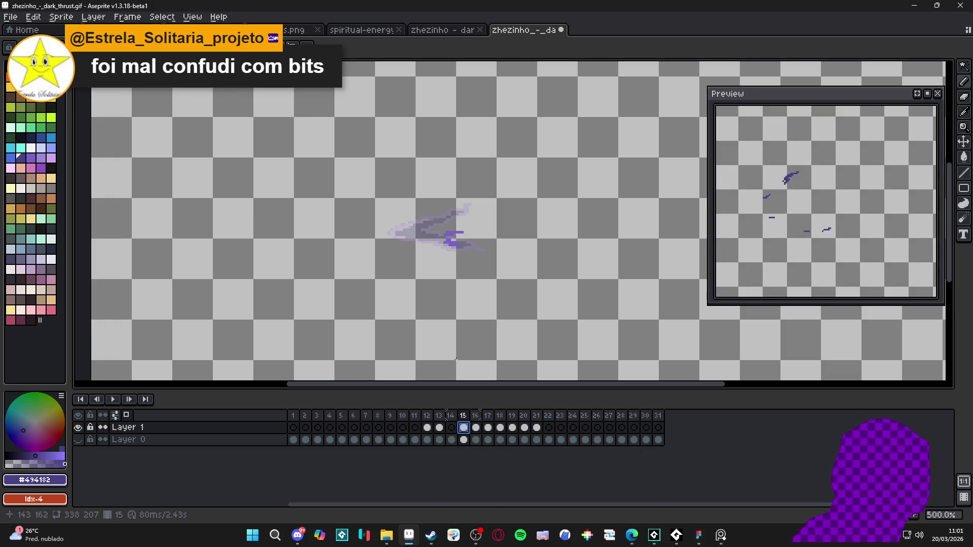
left_click(476, 429)
scroll(474, 267, "up", 4)
left_click(476, 267, "alt")
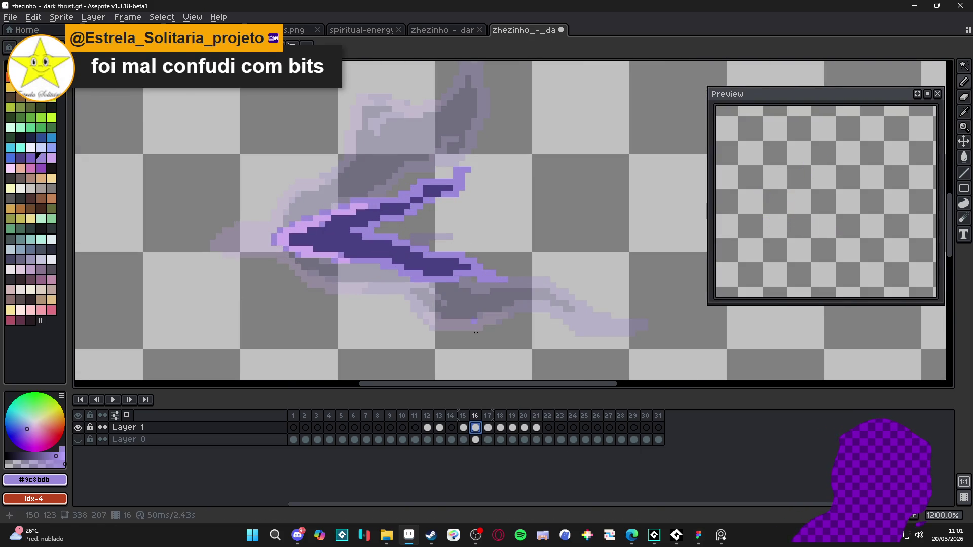
Step through frames 18 to 21 with the Magic Wand, then show the background layer again.
key("period")
key("period")
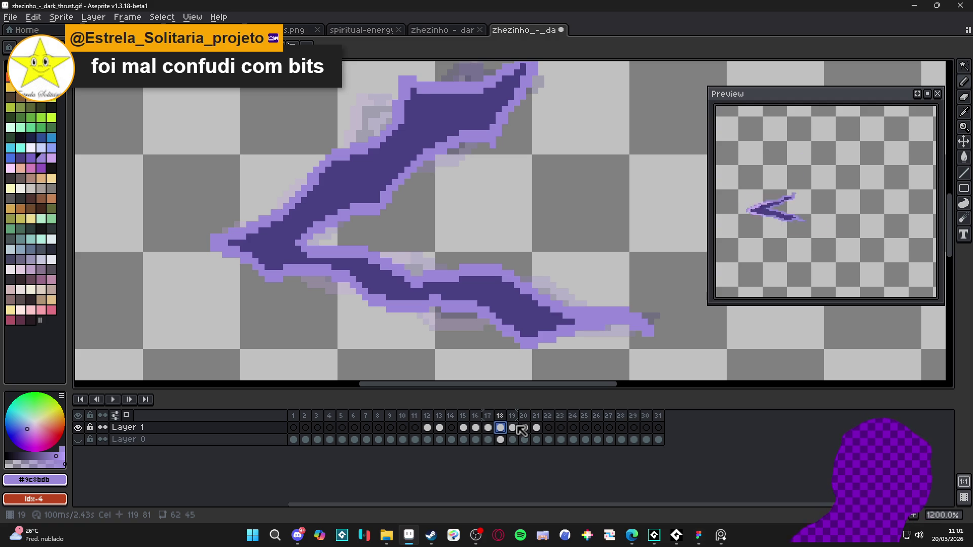
key("period")
key("w")
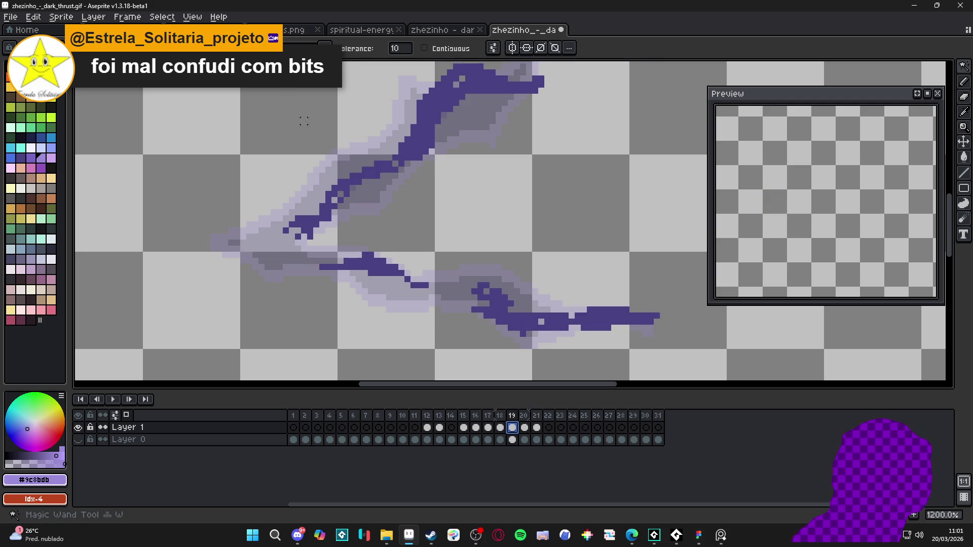
key("period")
key("period")
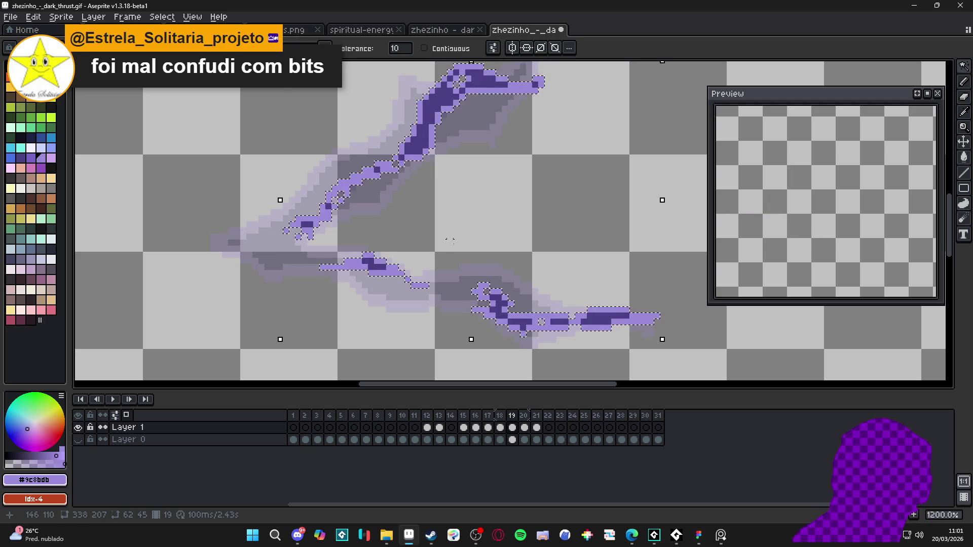
left_click(526, 427)
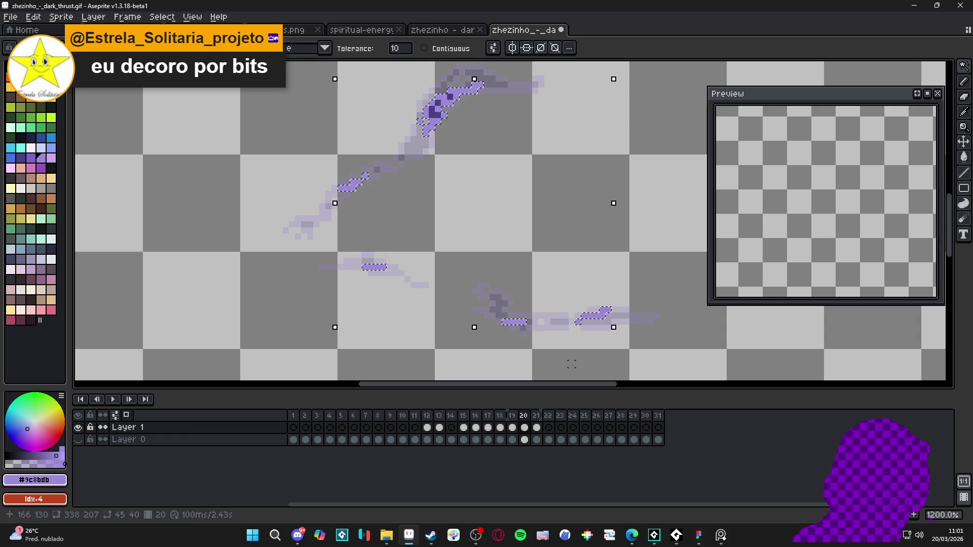
left_click(537, 428)
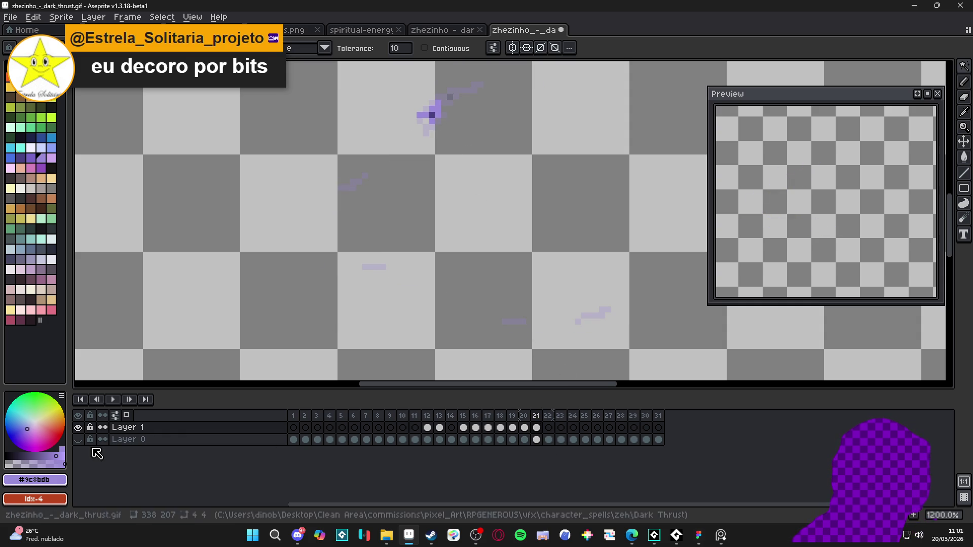
left_click(77, 439)
scroll(258, 333, "down", 3)
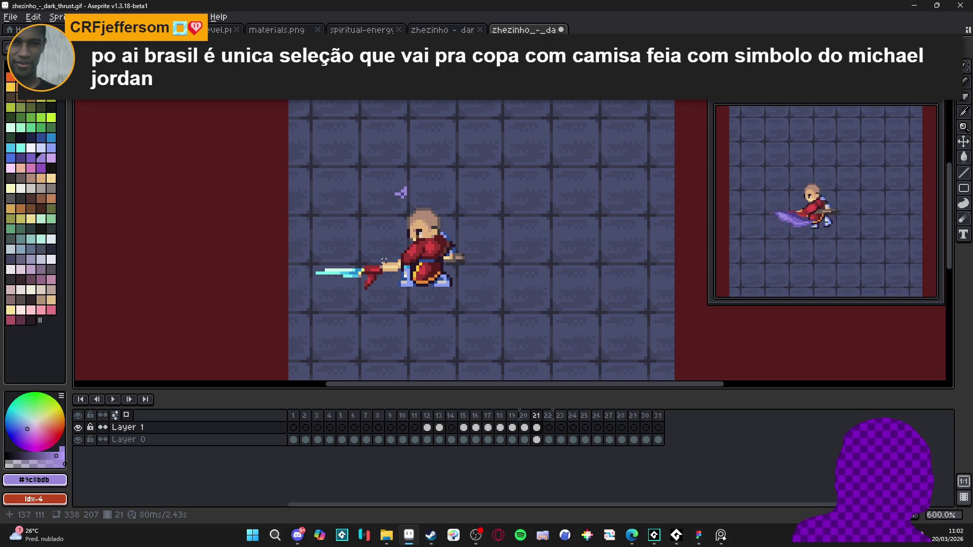
left_click_drag(823, 206, 845, 219)
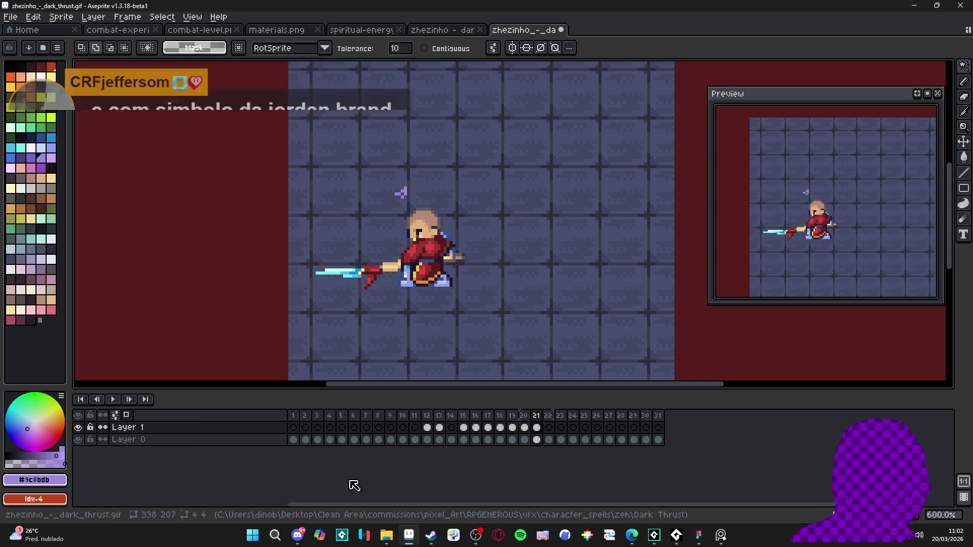
left_click(430, 429)
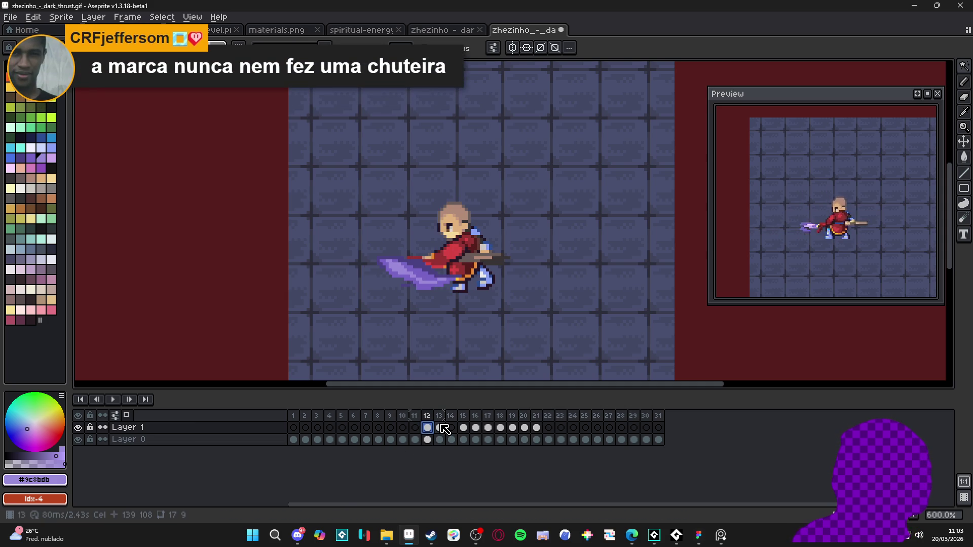
Return to frame 16, fill the slash interior dark navy and choose a medium purple.
left_click(465, 429)
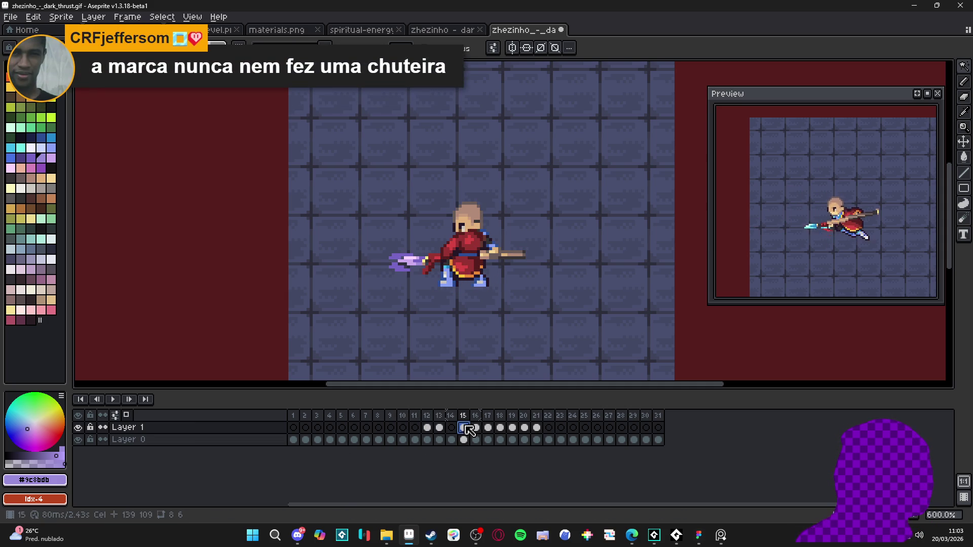
left_click(477, 429)
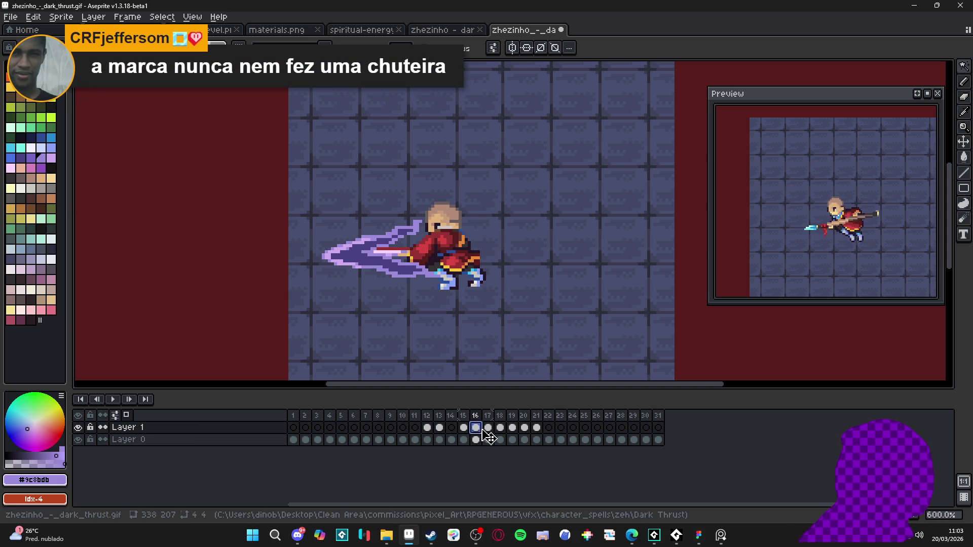
left_click(493, 429)
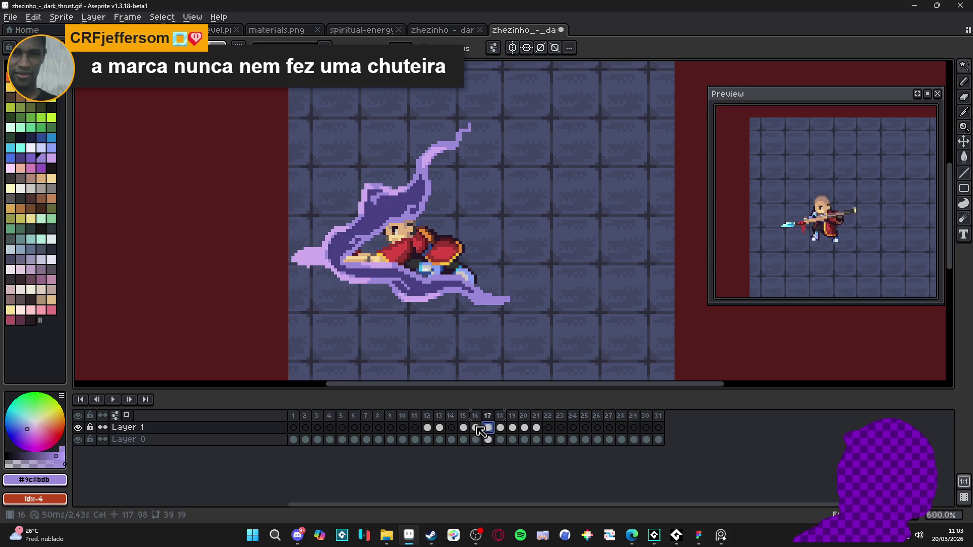
left_click(476, 429)
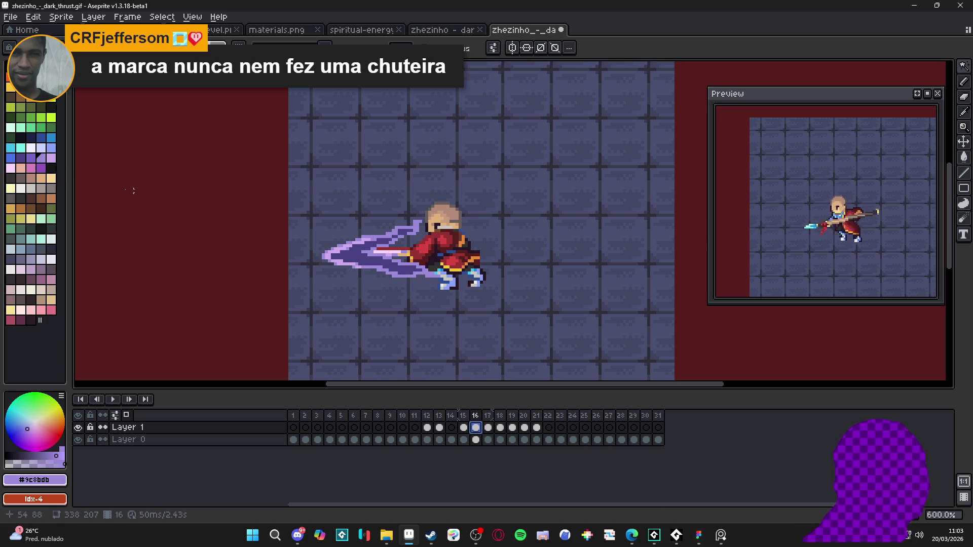
scroll(388, 251, "up", 1)
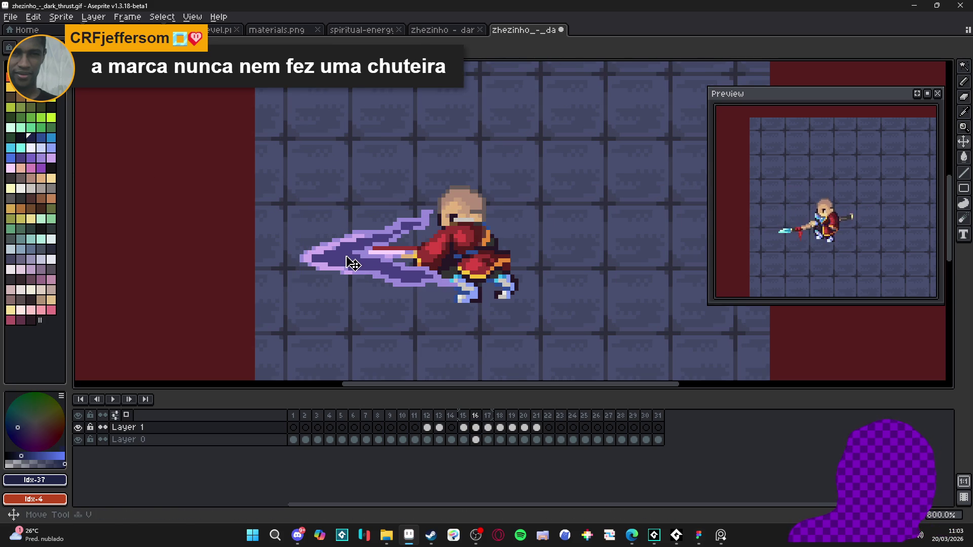
left_click(353, 264)
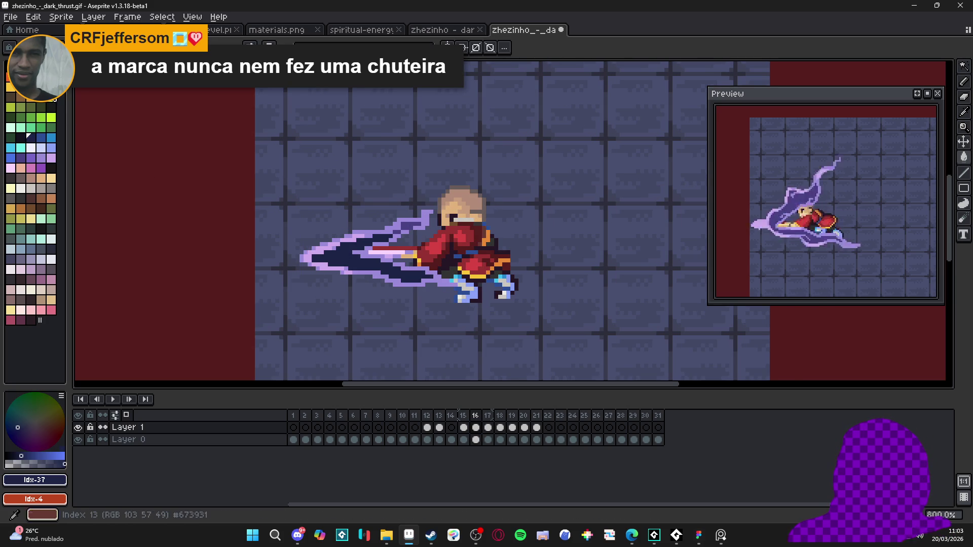
left_click(52, 157)
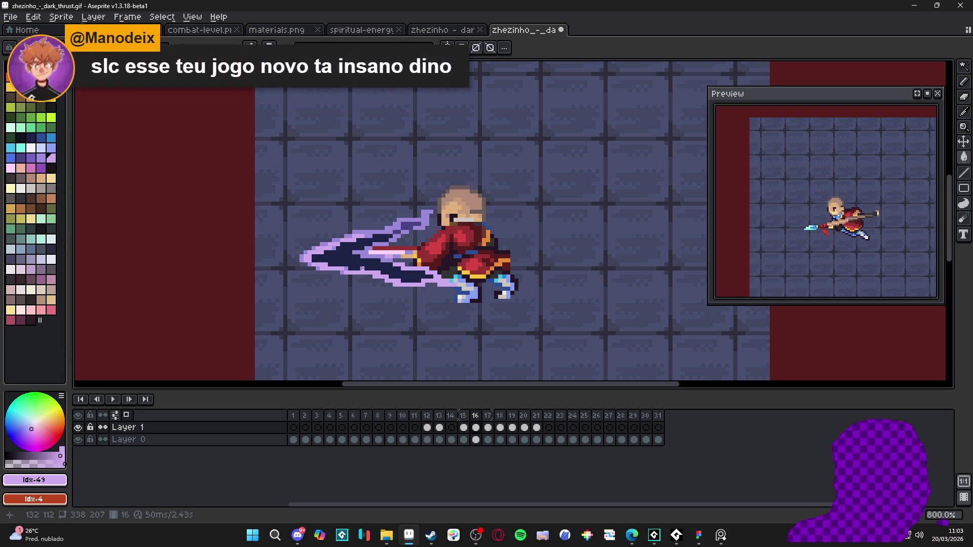
left_click(41, 168)
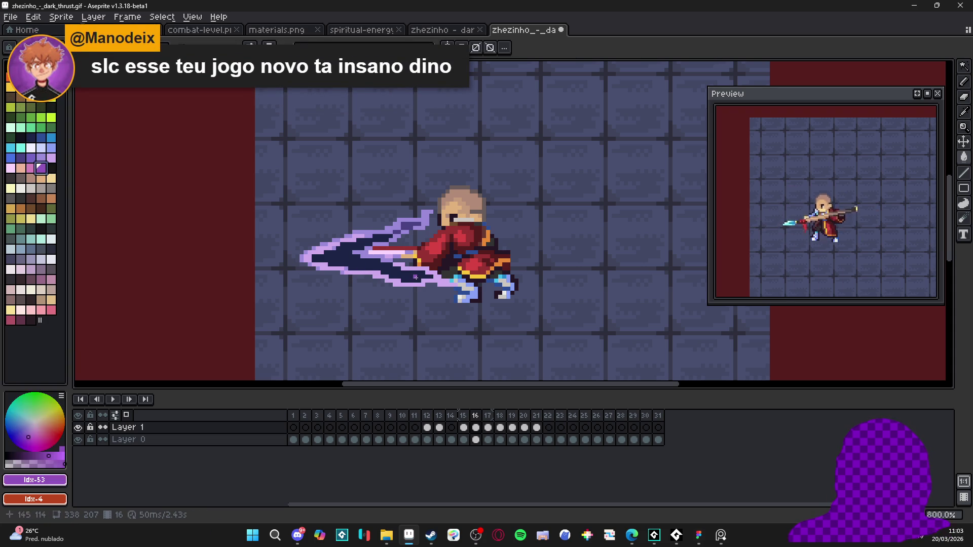
Pencil darker purple pixels along the blade's lower edge and the slash's left tip.
scroll(369, 269, "up", 3)
key("b")
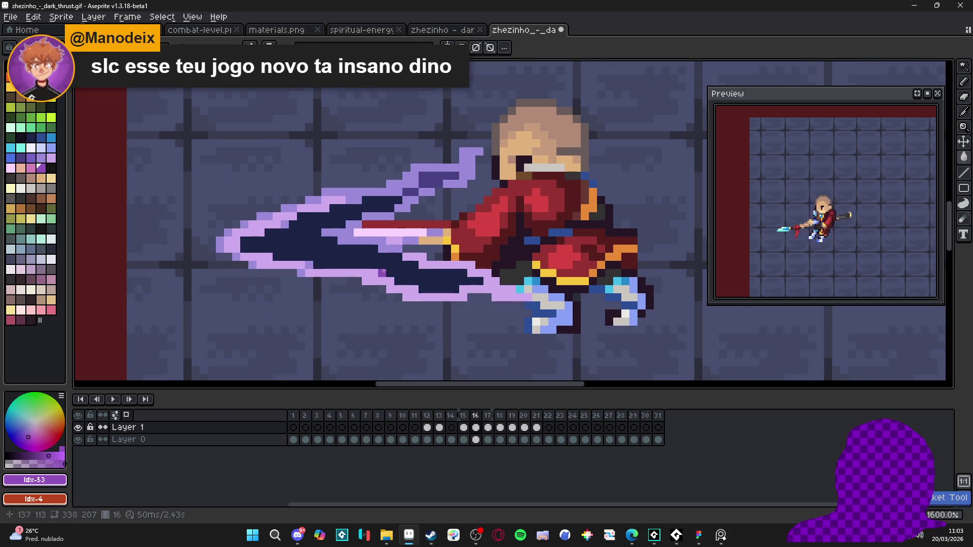
left_click(378, 273)
left_click(309, 265)
left_click(276, 256)
left_click(266, 249)
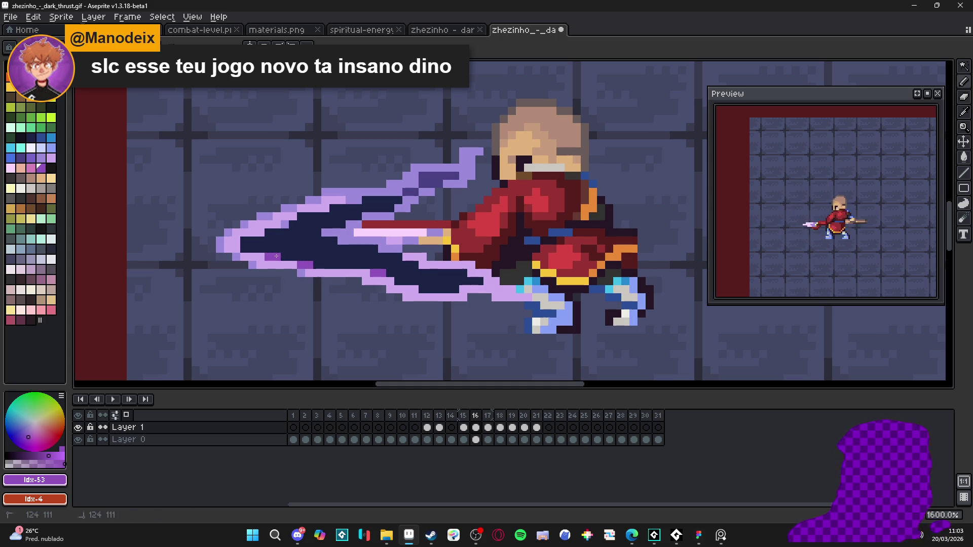
left_click(248, 244)
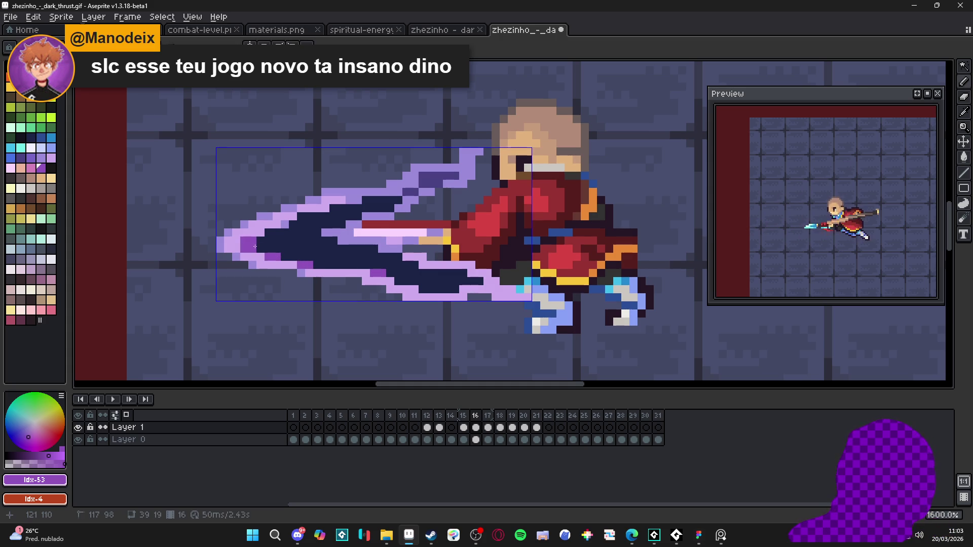
left_click(262, 232)
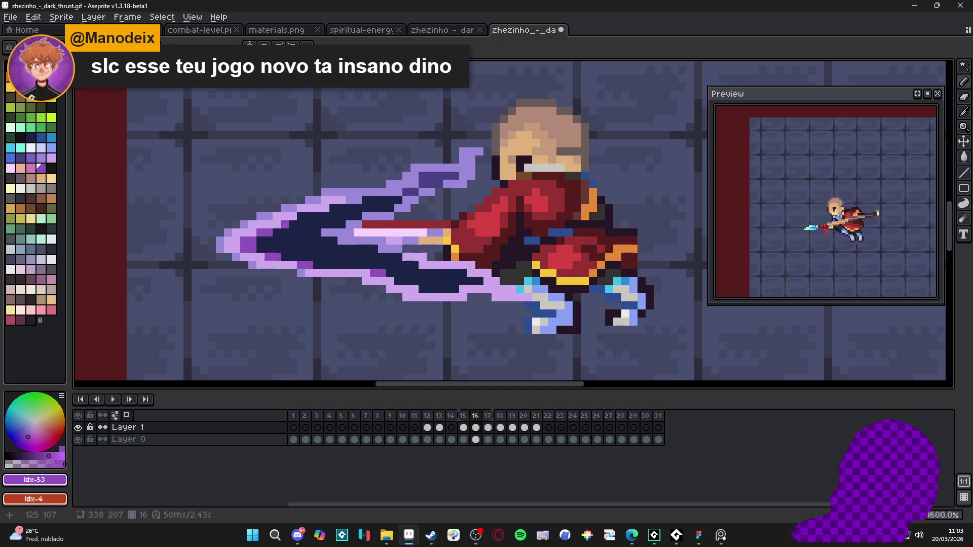
scroll(383, 277, "down", 5)
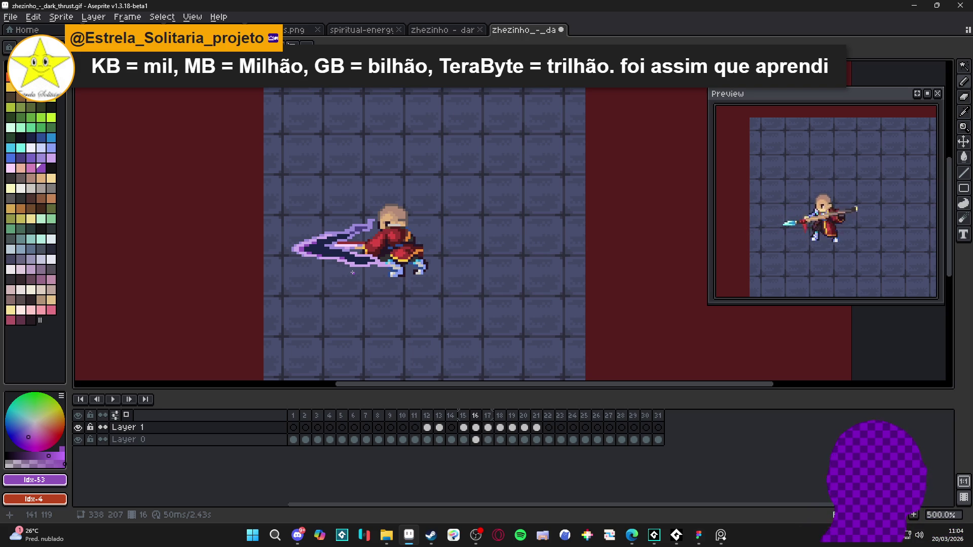
Switch from Aseprite to the Spiritalis project in GameMaker via the taskbar.
mouse_move(677, 539)
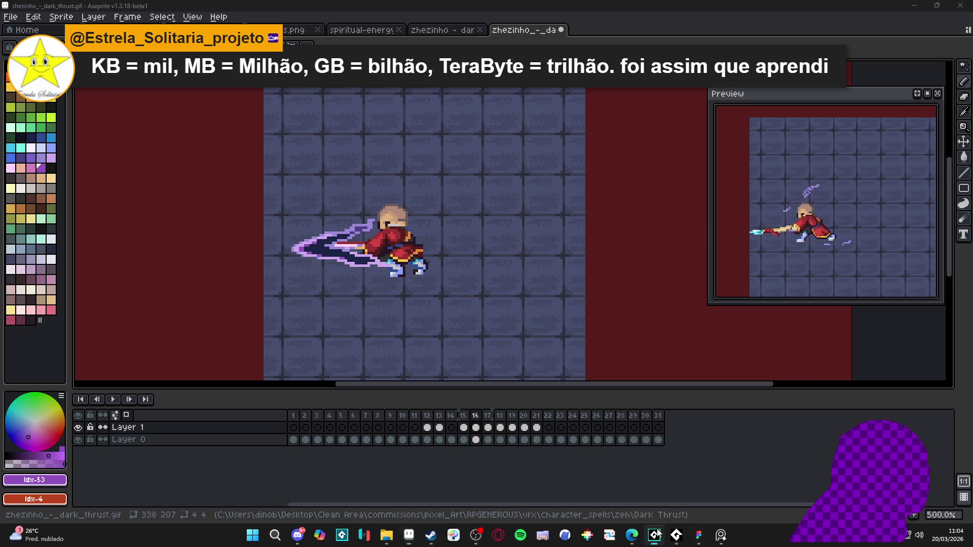
left_click(654, 536)
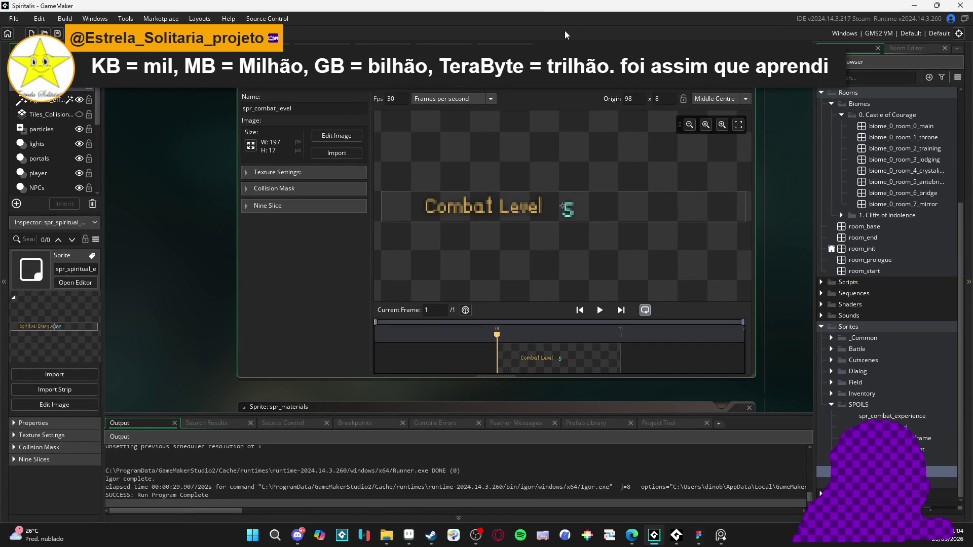
Compile and run Spiritalis with F5.
key("F5")
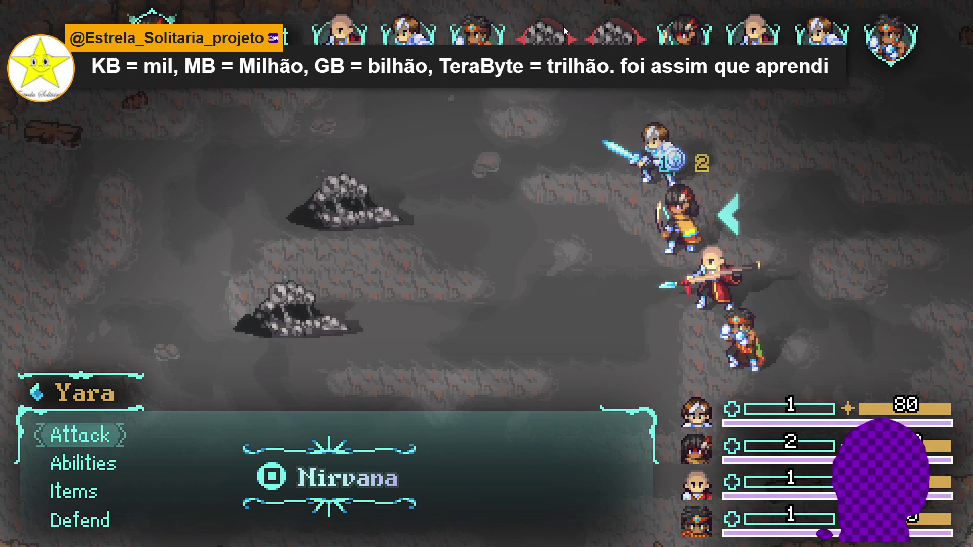
Have Yara cast Refreshing dew on Zhe Wu, then set Zhe Wu to Defend.
key("Down")
key("Return")
key("Down")
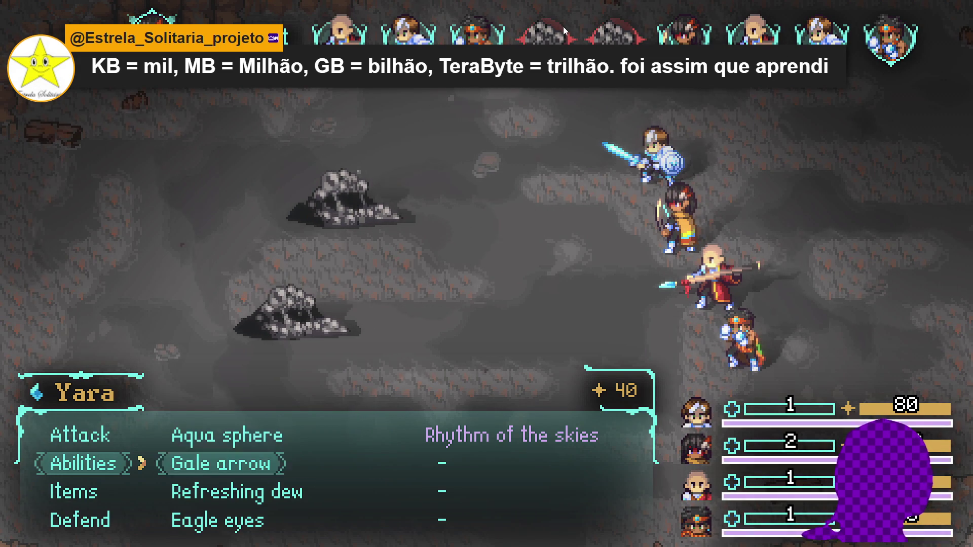
key("Down")
key("Return")
key("Down")
key("Return")
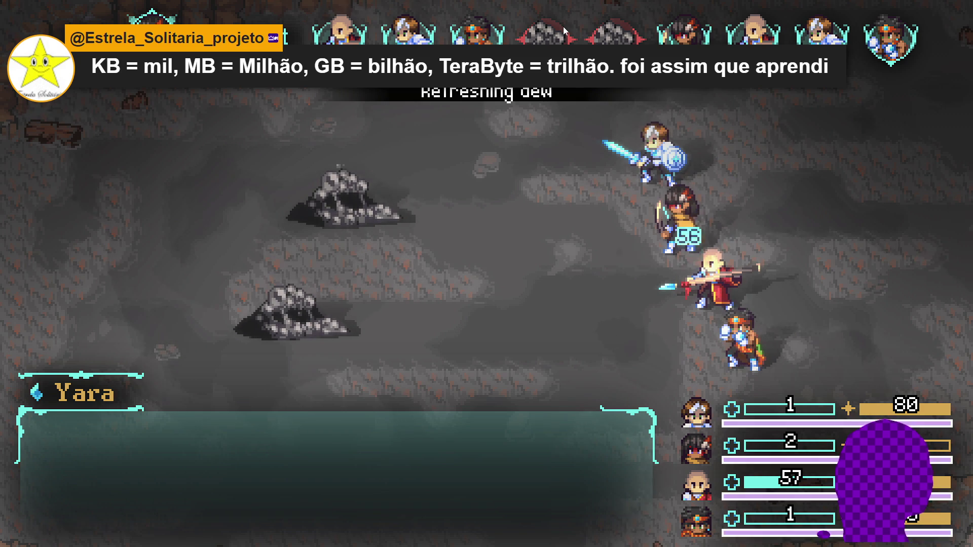
key("Down")
key("Down")
key("Down")
key("Return")
Have Sam use Blade beam on the lower Sloth Blob.
key("Down")
key("Up")
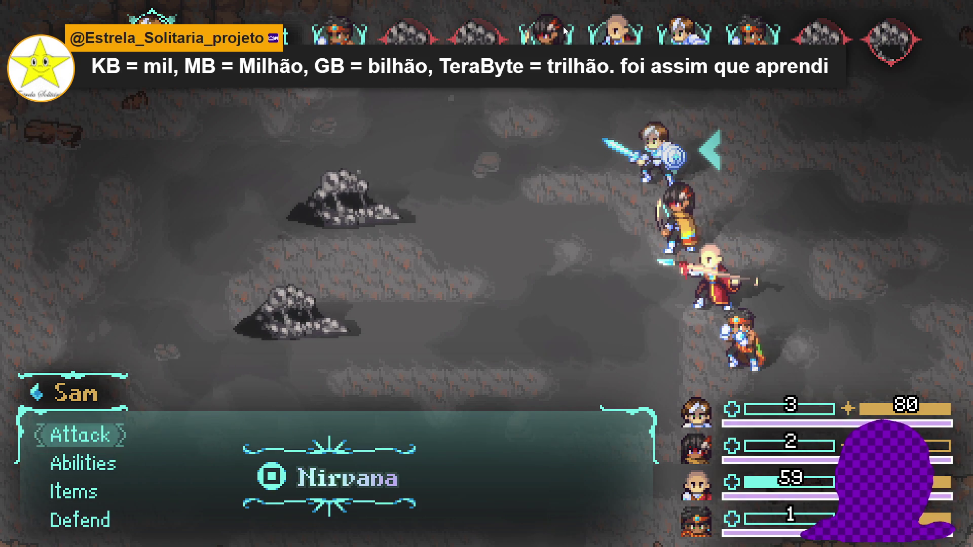
key("Down")
key("Return")
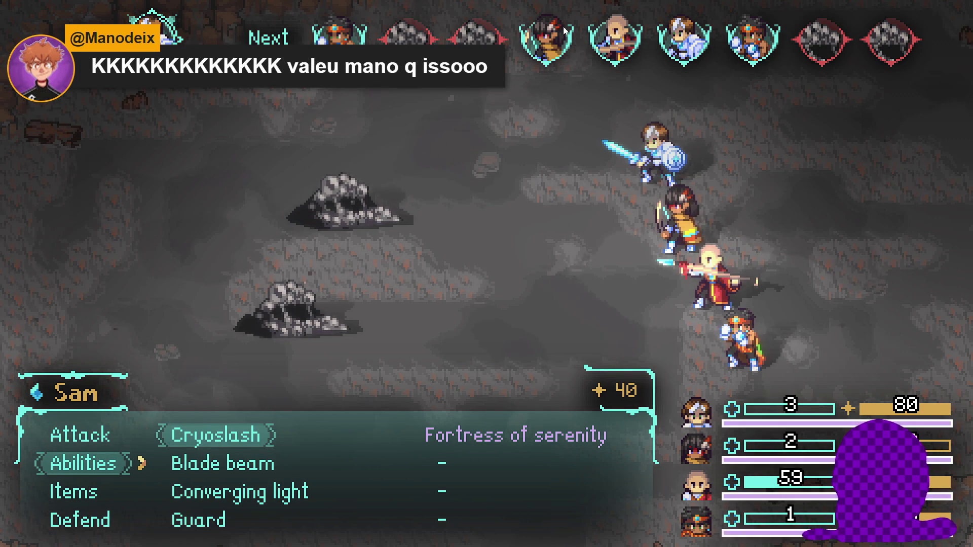
key("Down")
key("Return")
key("Down")
key("Return")
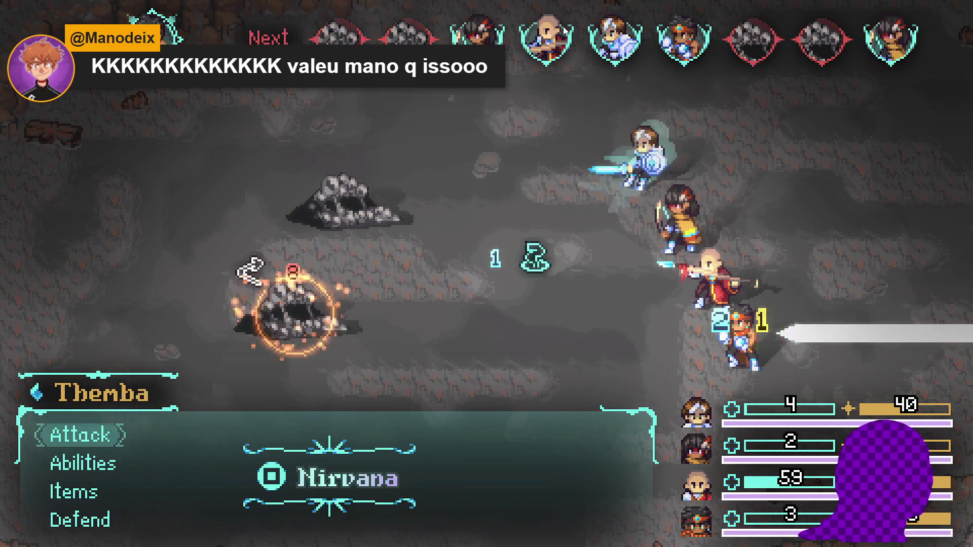
Set Themba and Zhe Wu to Defend and have Sam strike a Sloth Blob with Cryoslash.
key("Down")
key("Up")
key("Up")
key("Up")
key("Down")
key("Down")
key("Return")
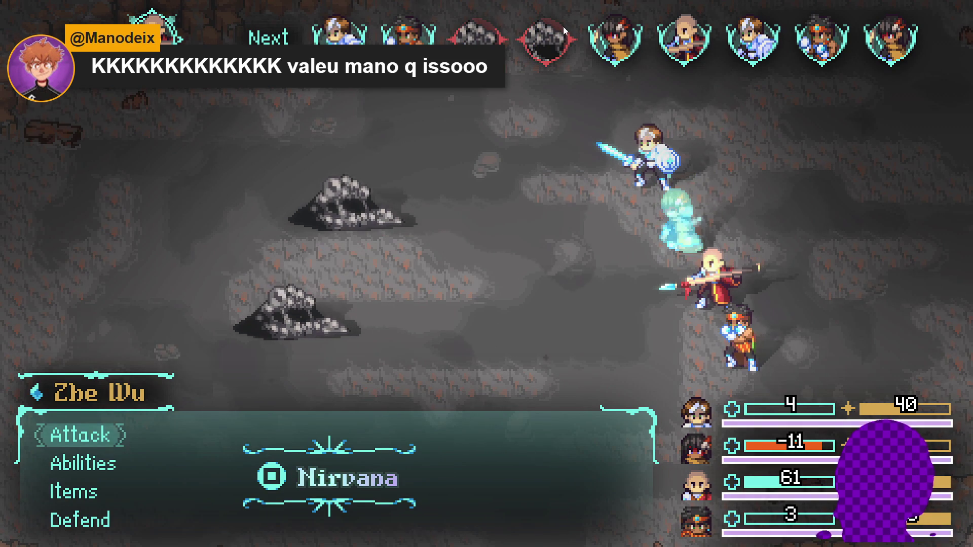
key("Down")
key("Down")
key("Down")
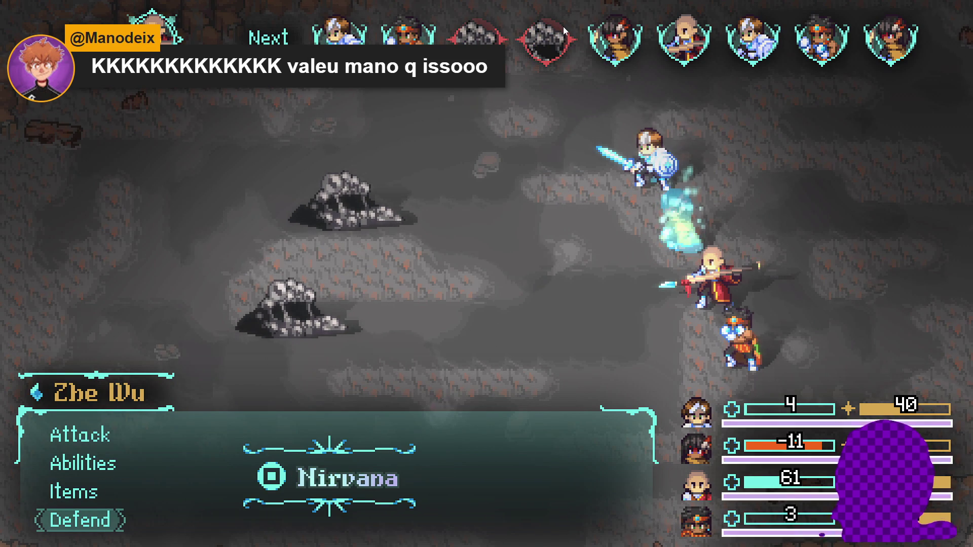
key("Return")
key("Return")
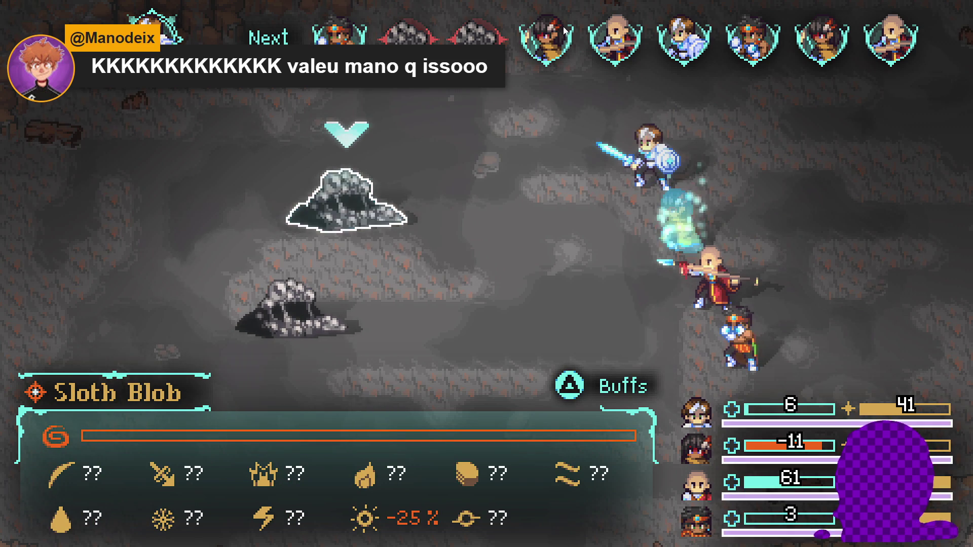
key("Escape")
key("Down")
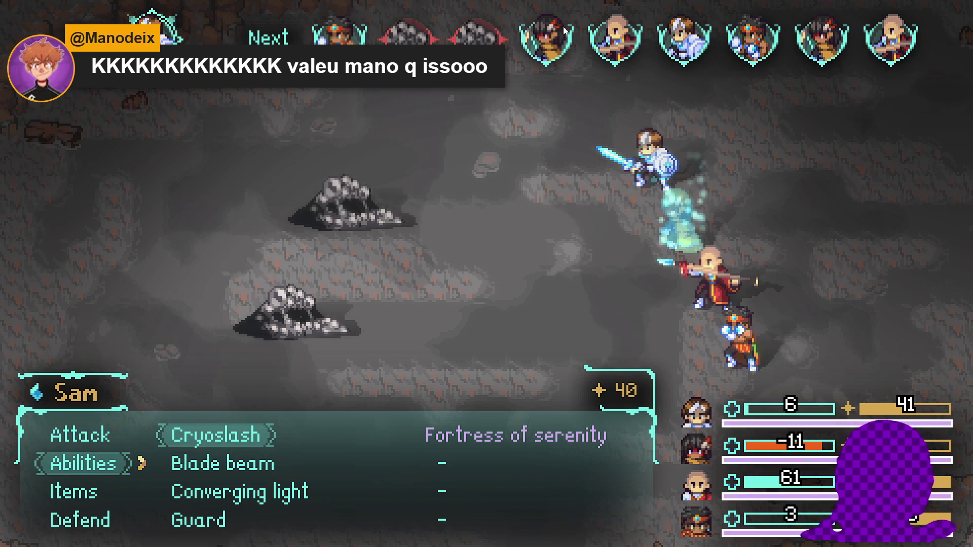
key("Return")
key("Return")
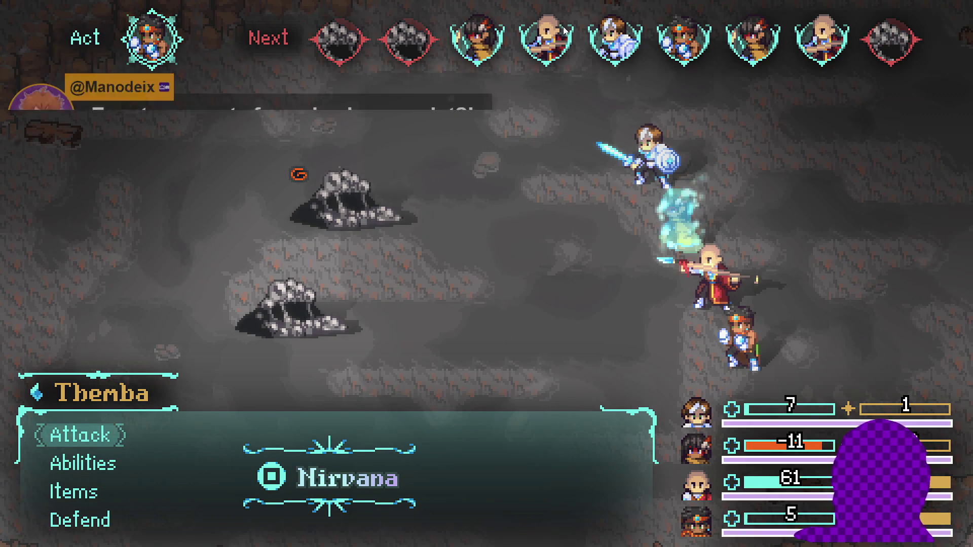
Have Themba defend this turn.
key("Down")
key("Up")
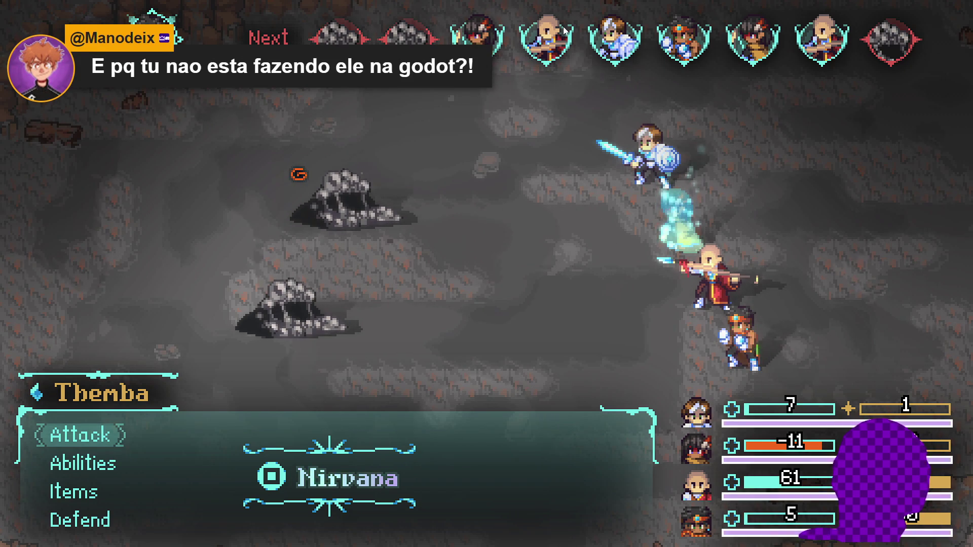
key("Down")
key("Down")
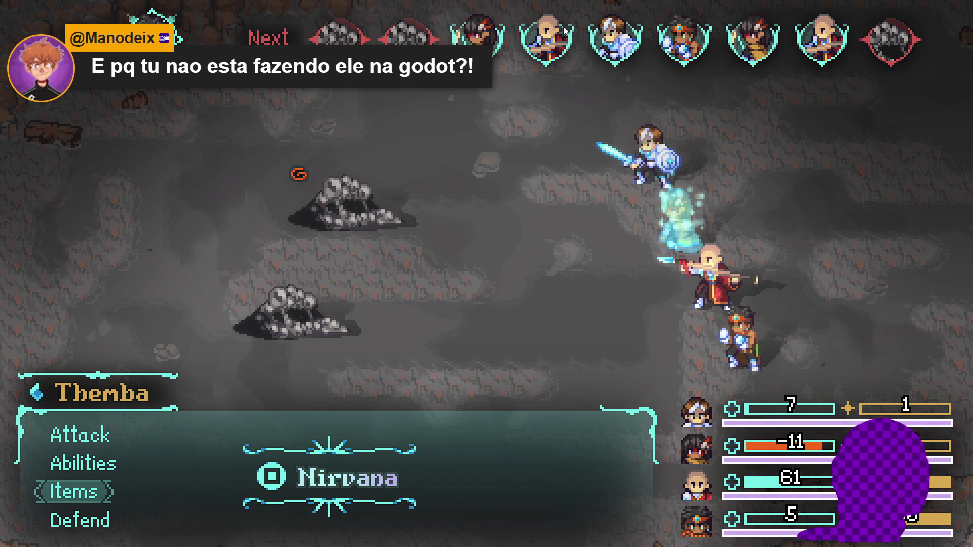
key("Down")
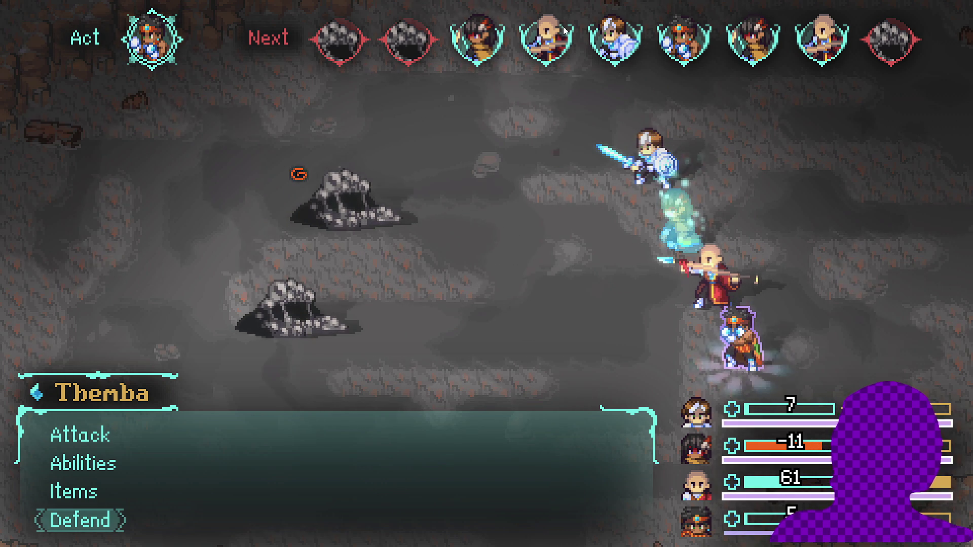
key("Return")
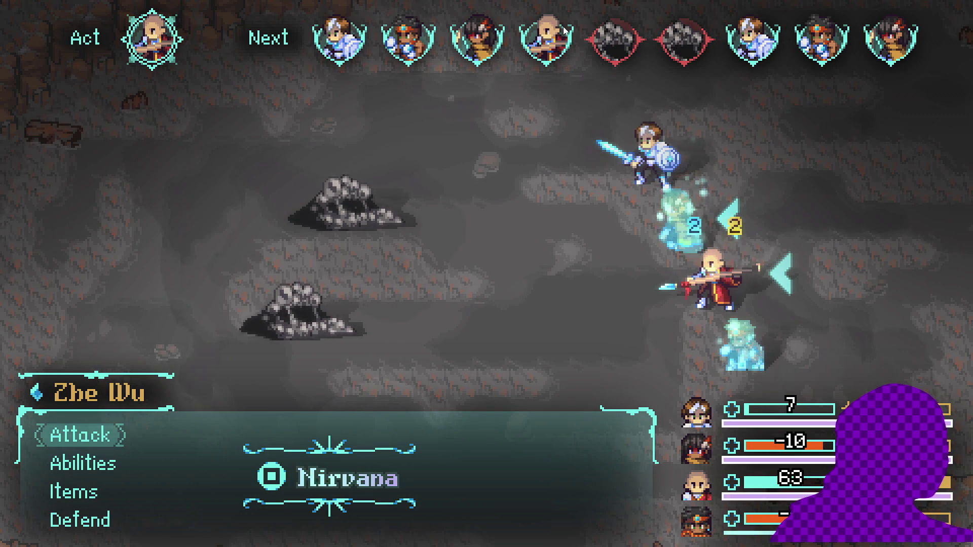
Have Zhe Wu use the Benevolent flash grenade on the target, crashing the game.
key("Down")
key("Down")
key("Down")
key("Up")
key("Return")
key("Down")
key("Down")
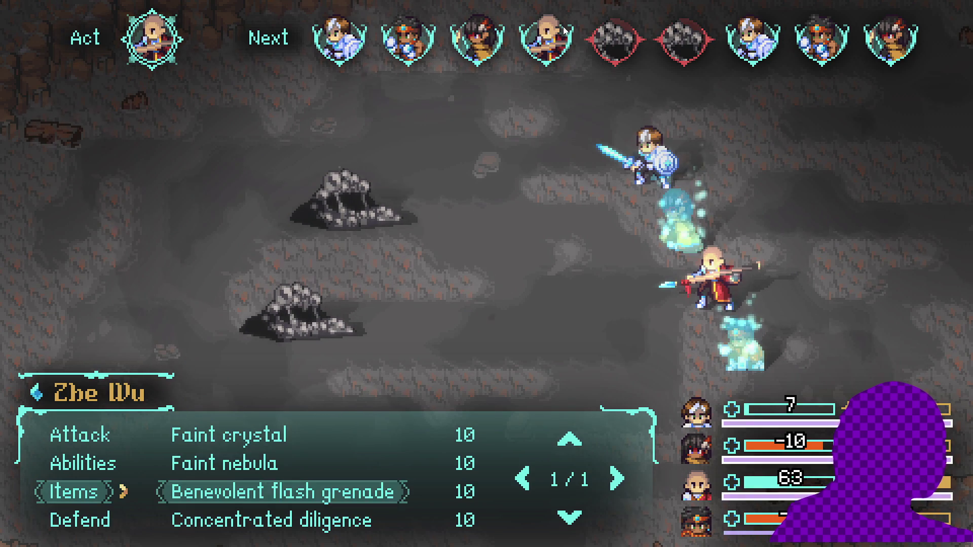
key("Return")
key("Return")
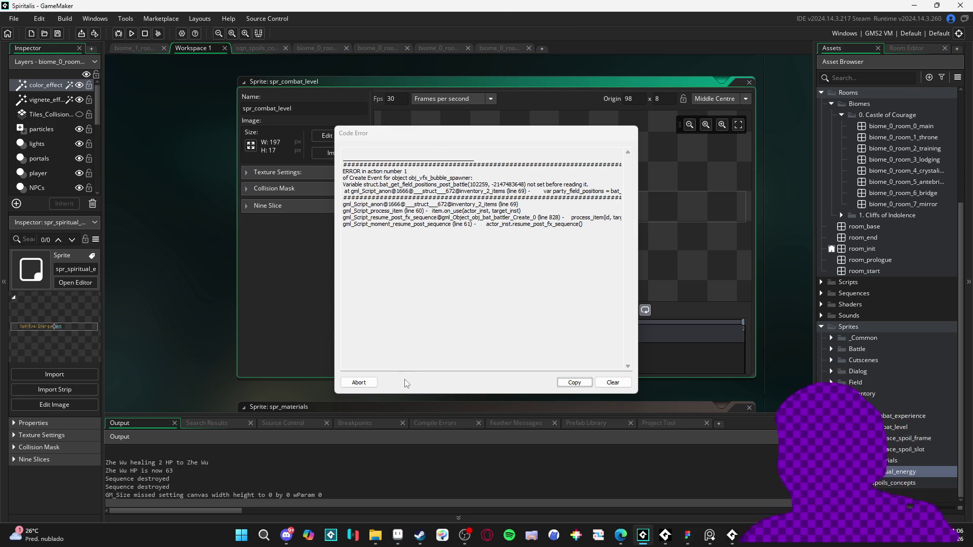
Abort the crashed Spiritalis run from the GameMaker Code Error dialog.
left_click(359, 383)
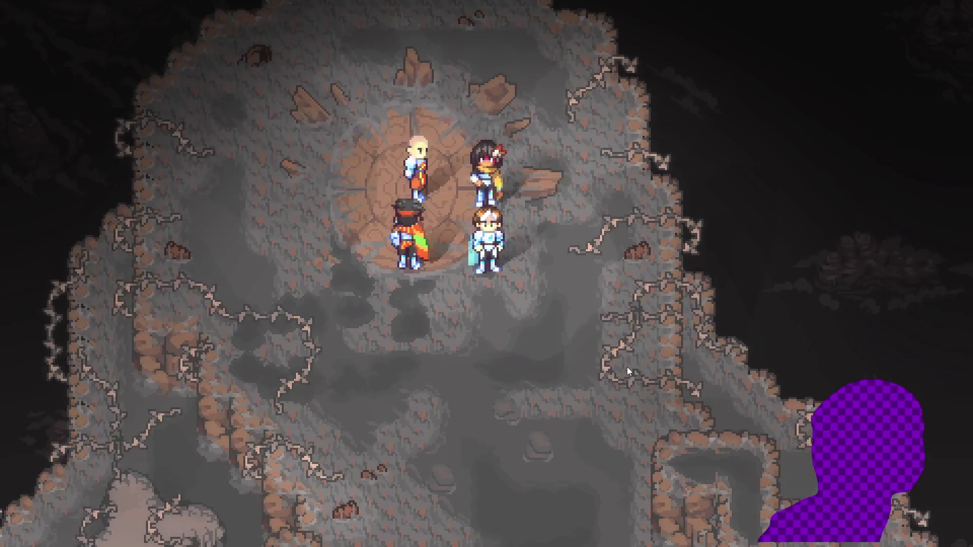
Walk the party south, then left across the cave and right along the ledge.
key("Down")
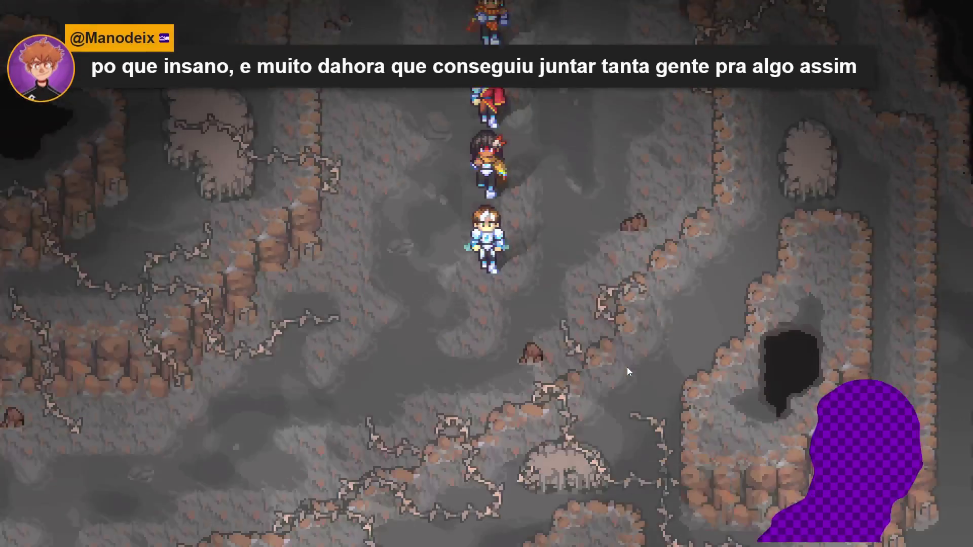
key("Down")
key("Left")
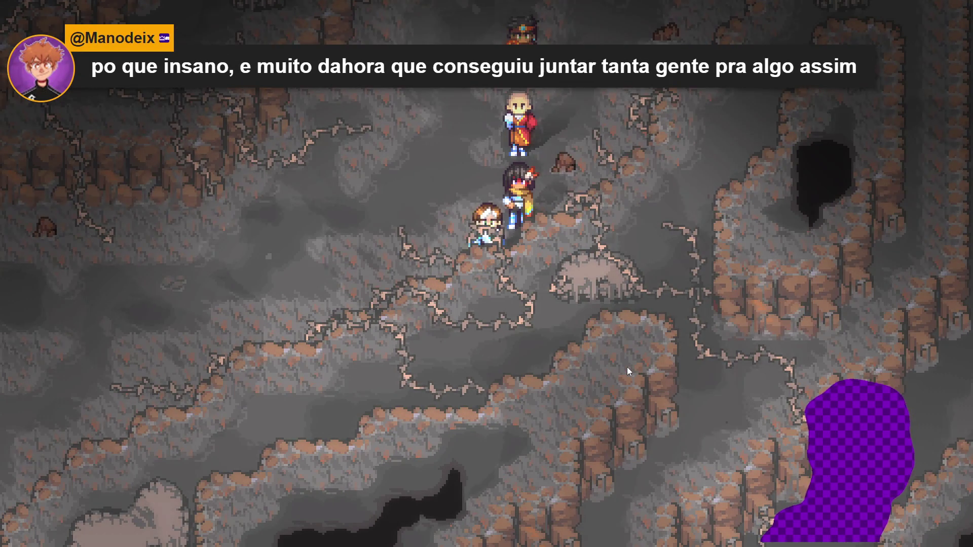
key("Left")
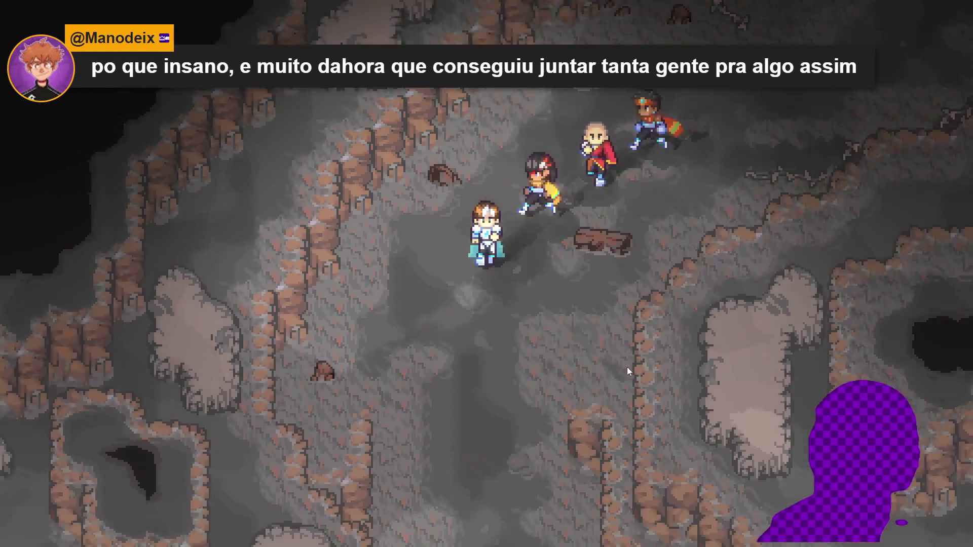
key("Down")
key("Right")
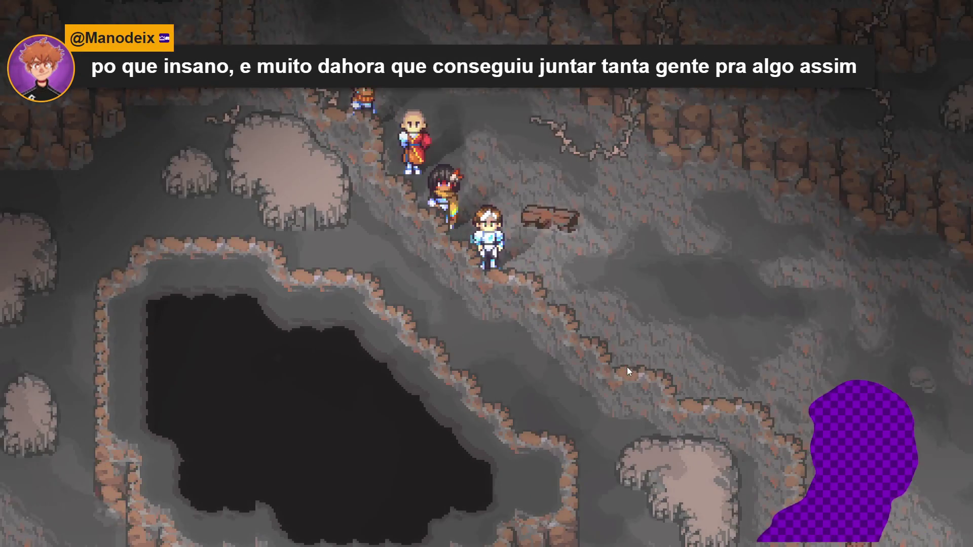
key("Right")
Keep walking down and right through the cave into a battle, then quit the game.
key("Down")
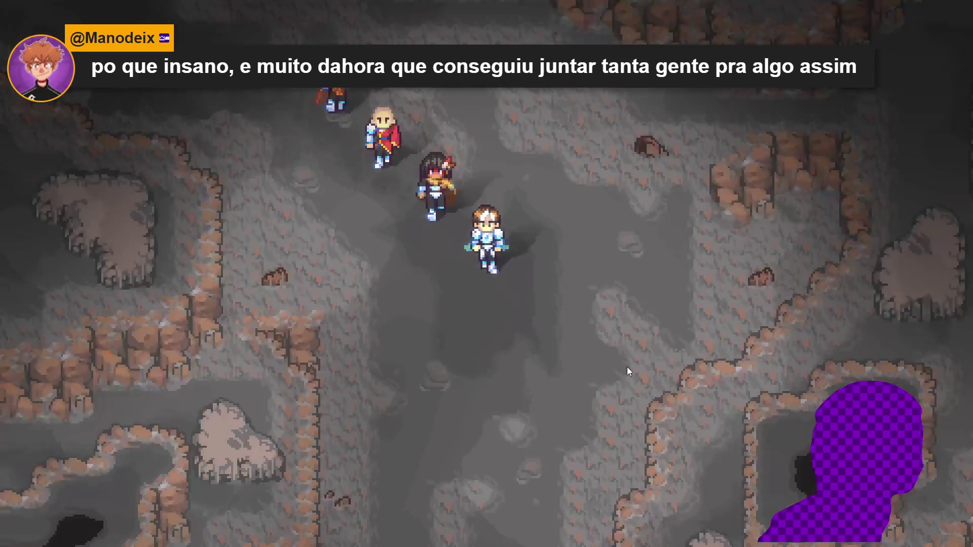
key("Down")
key("Left")
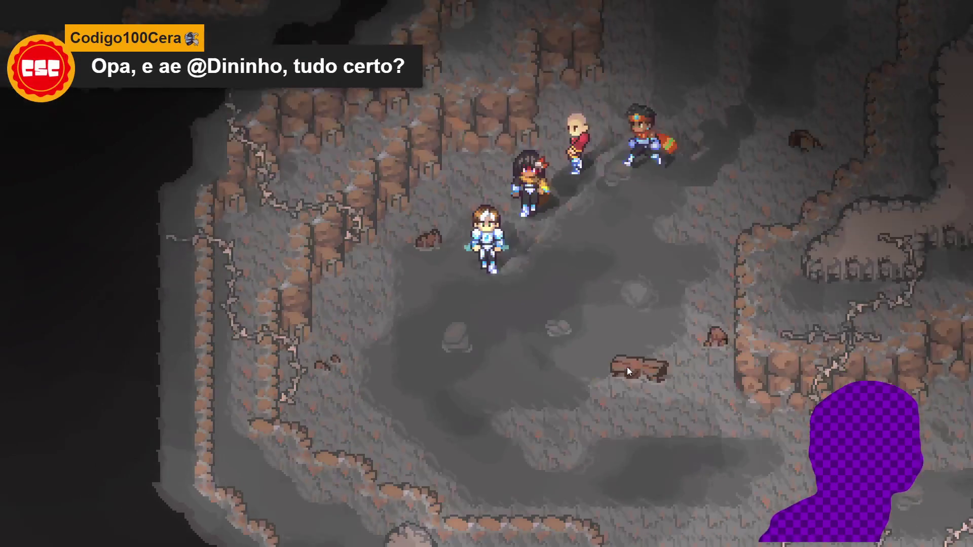
key("Down")
key("Right")
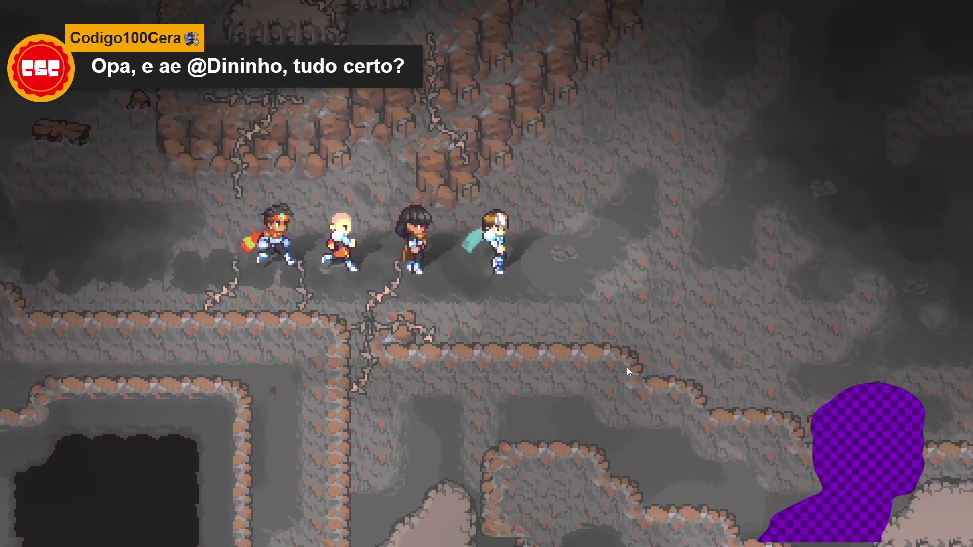
key("Right")
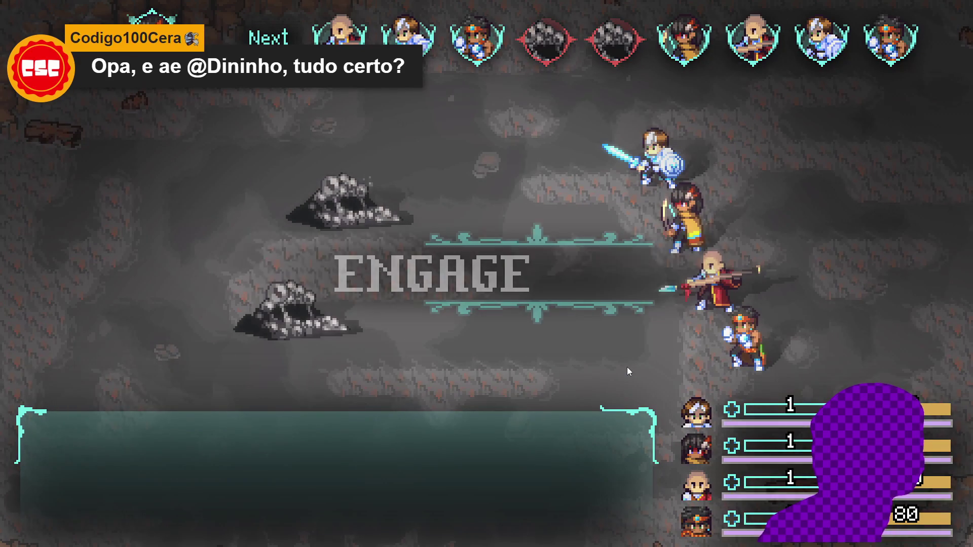
key("alt+F4")
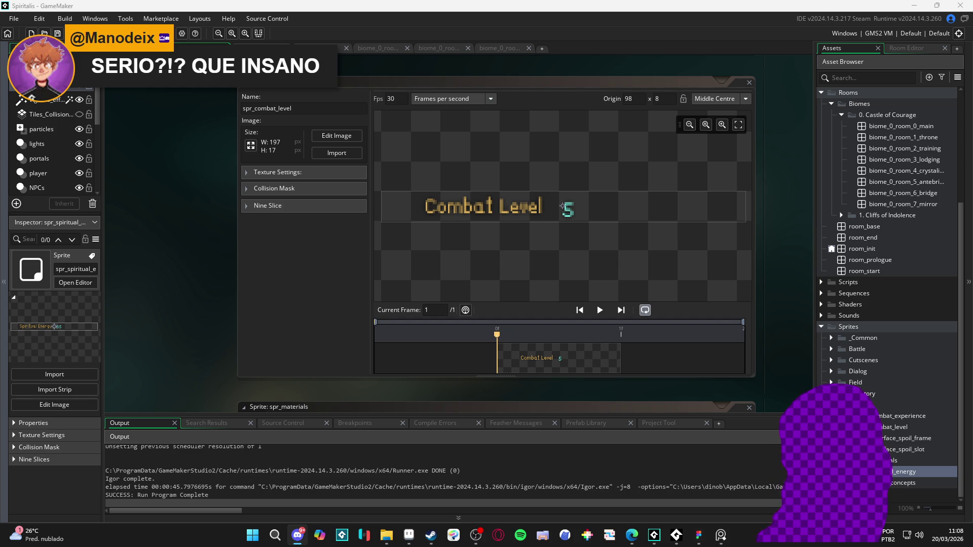
Switch to Edge and adjust the zoom to view the whole worm image.
key("alt+Tab")
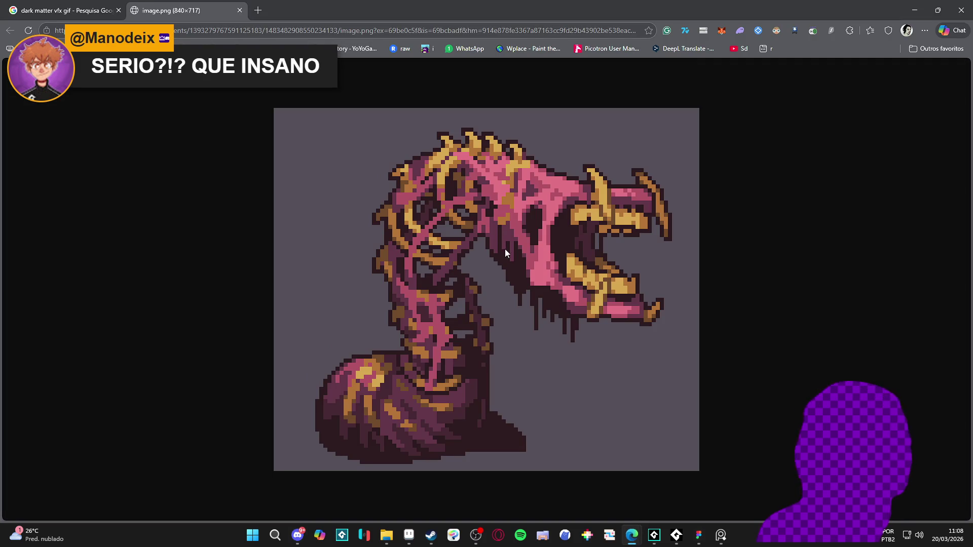
key("ctrl+minus")
key("ctrl+minus")
key("ctrl+minus")
key("ctrl+minus")
key("ctrl+minus")
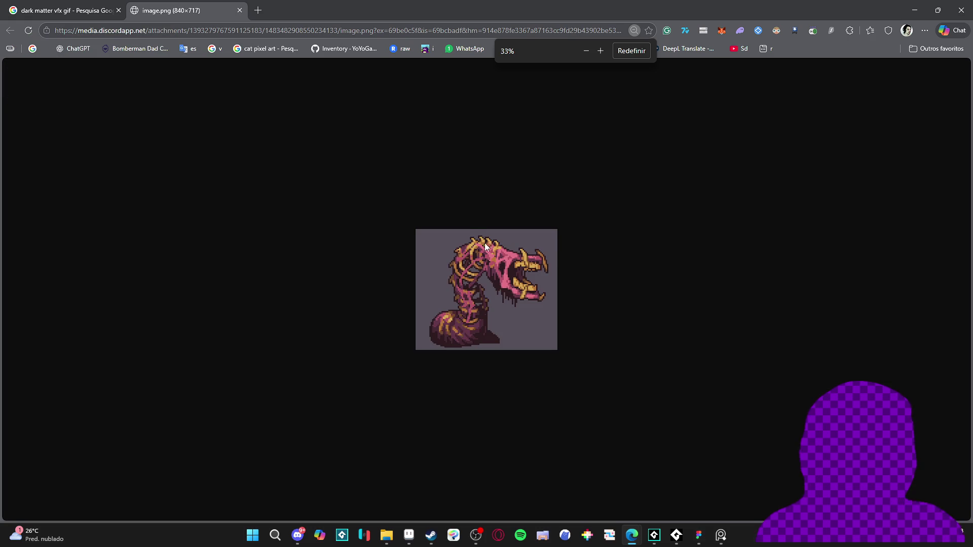
key("ctrl+plus")
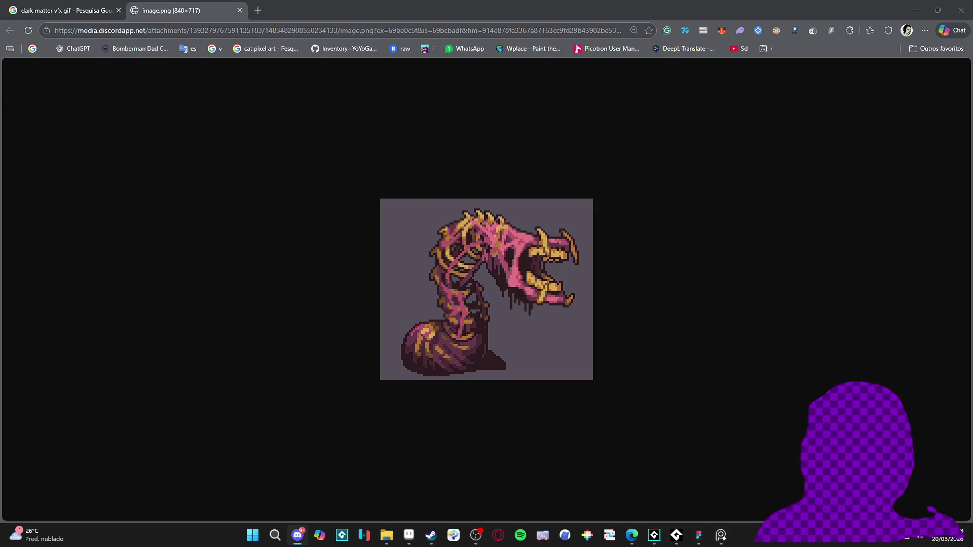
Close the worm image tab and minimize the browser window.
key("alt+Tab")
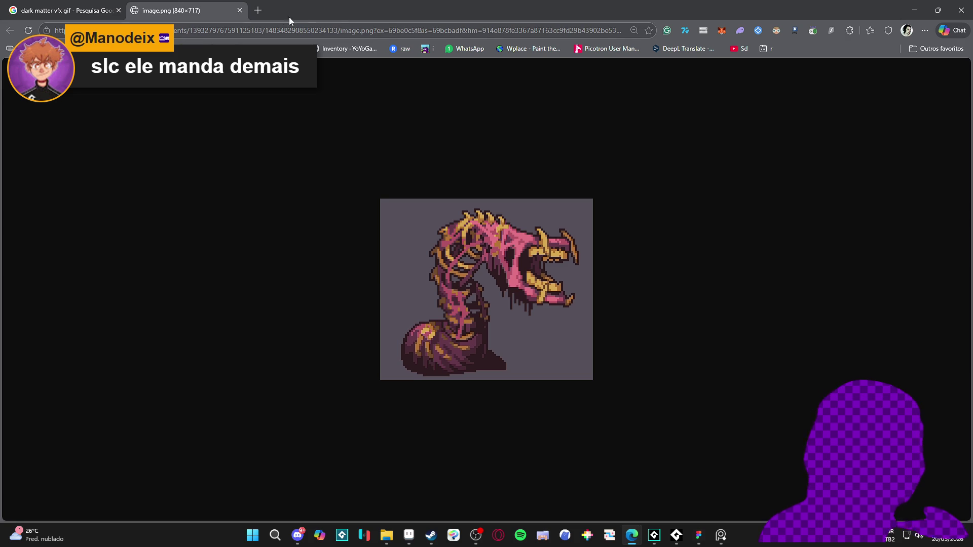
left_click(240, 10)
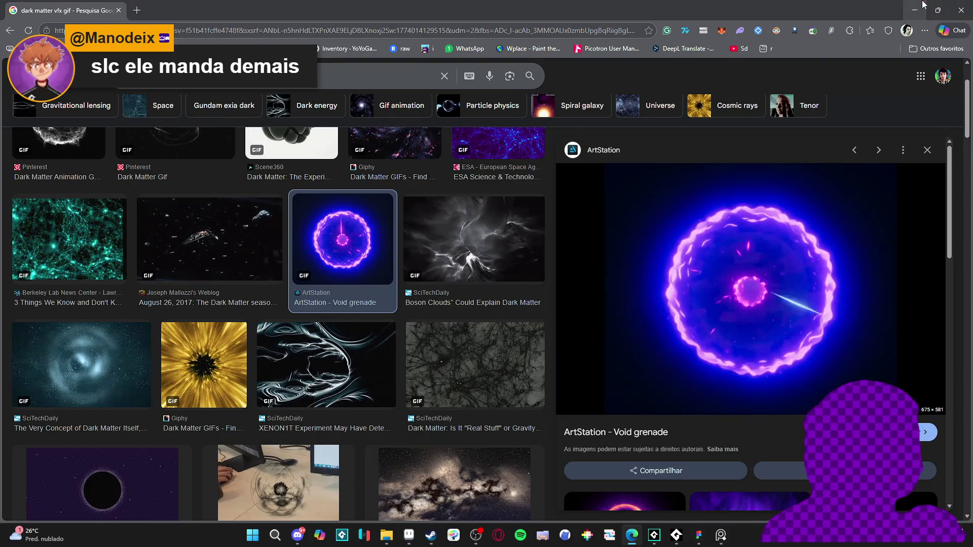
left_click(923, 5)
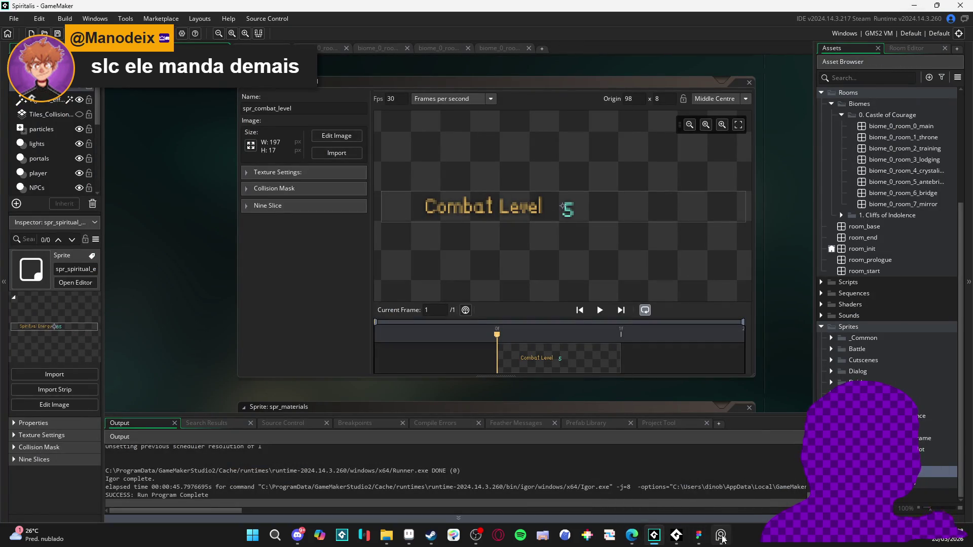
Leave the combat level sprite and open biome_0_room_0_main with its animations playing.
mouse_move(723, 538)
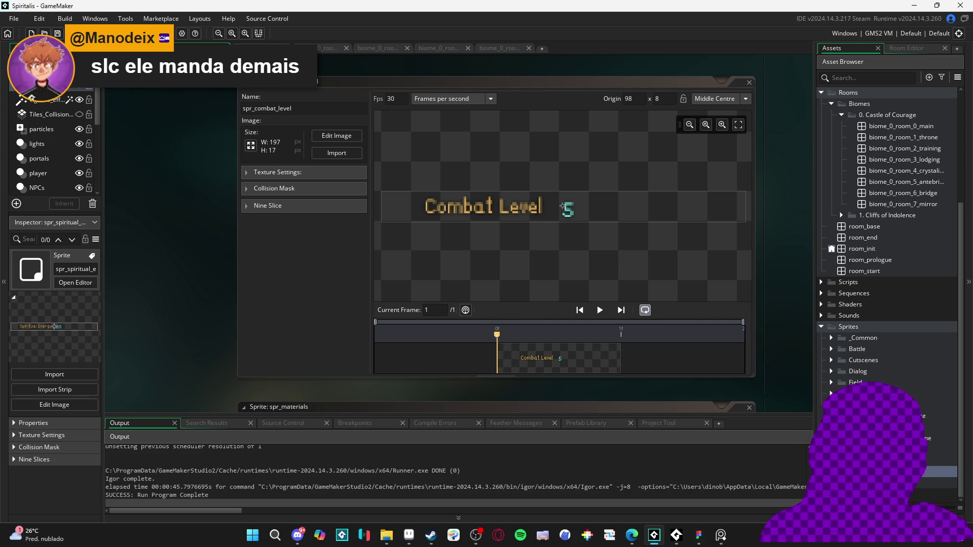
key("ctrl+Tab")
left_click(344, 47)
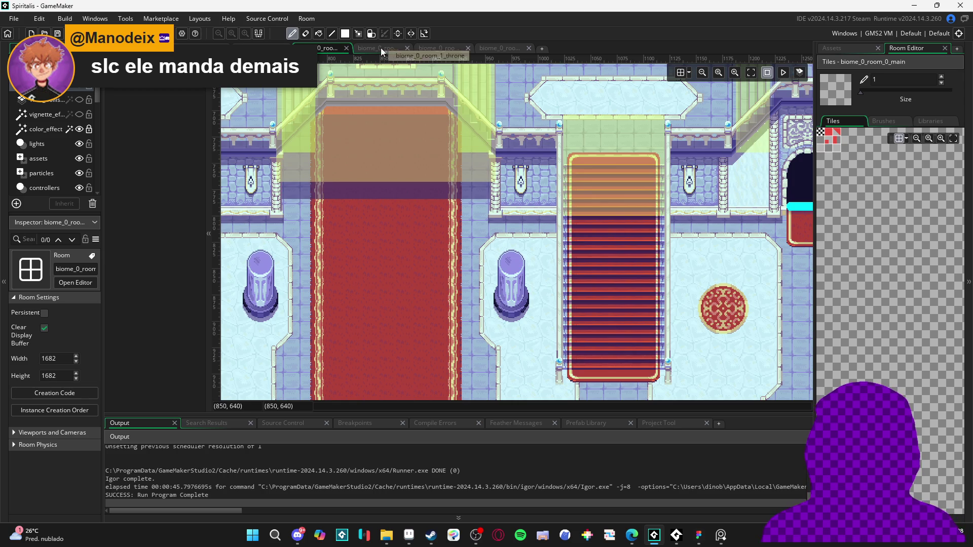
scroll(539, 270, "down", 5)
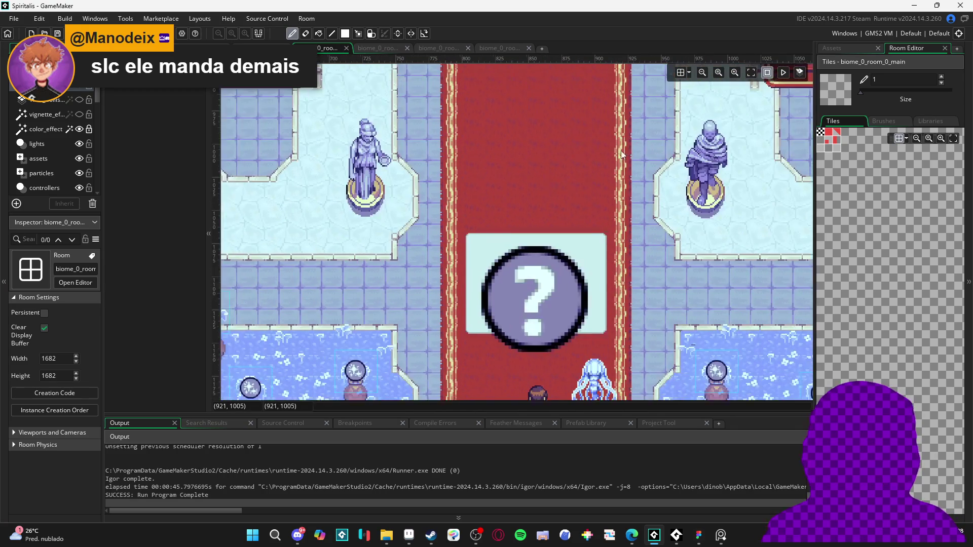
left_click(784, 72)
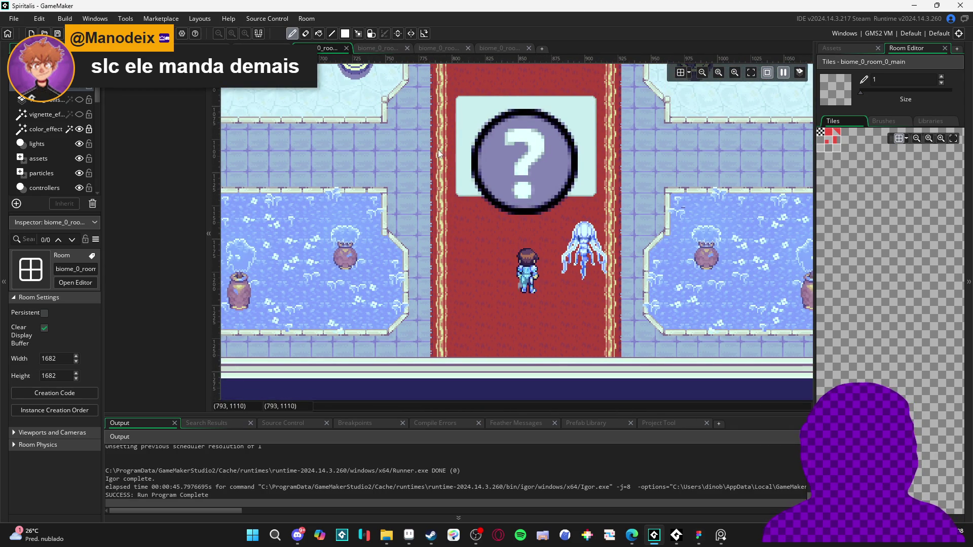
Pan around the animated room, then minimize GameMaker to bring Aseprite back.
left_click_drag(414, 126, 456, 237)
scroll(455, 237, "up", 5)
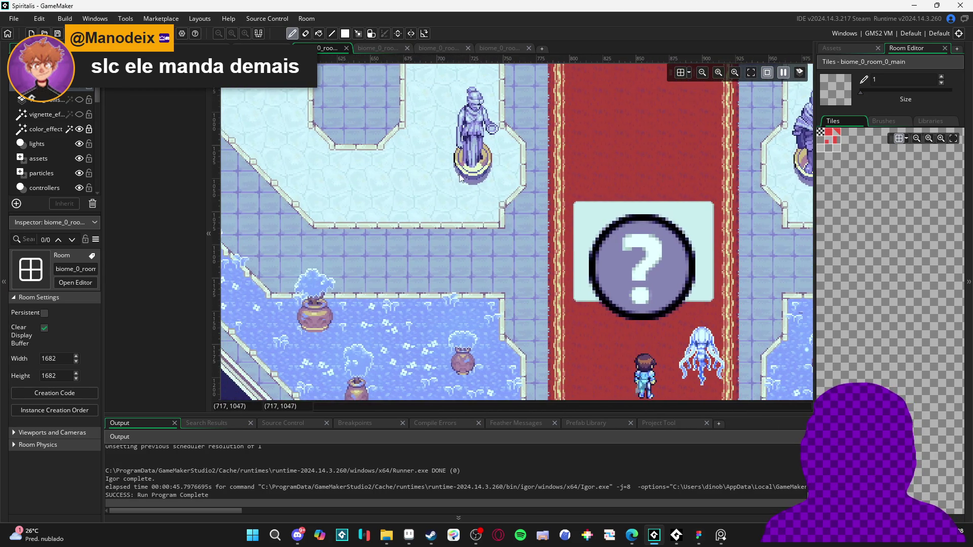
scroll(442, 218, "right", 10)
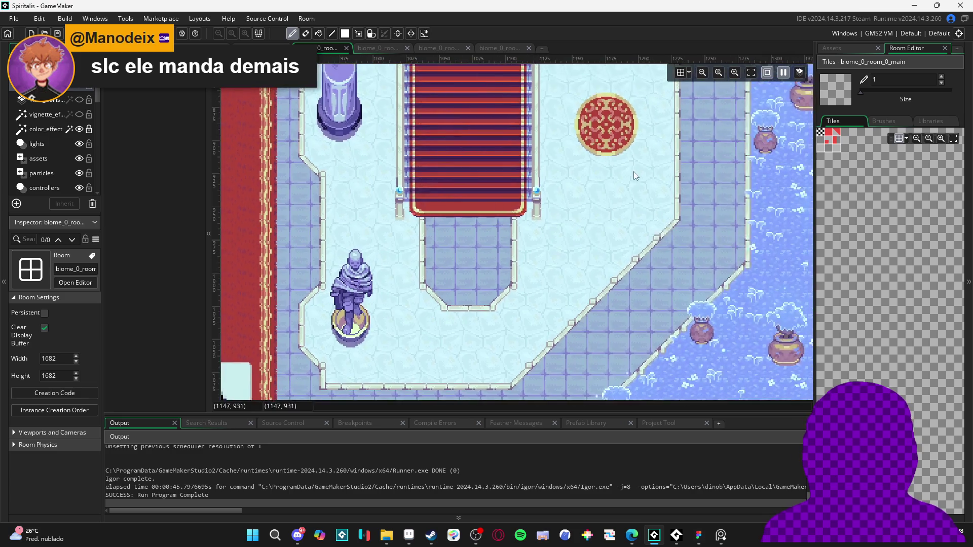
scroll(554, 169, "up", 10)
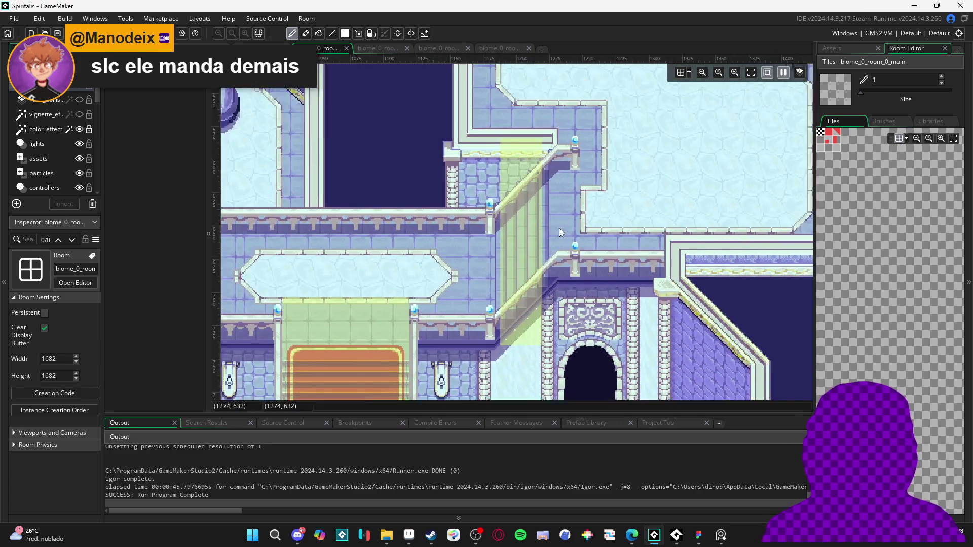
scroll(470, 187, "up", 5)
scroll(497, 220, "left", 10)
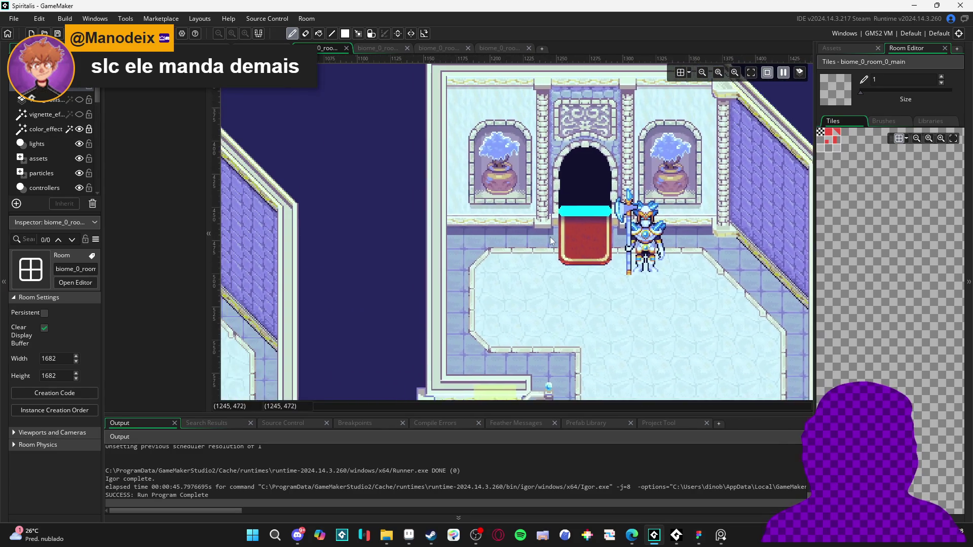
scroll(507, 192, "left", 8)
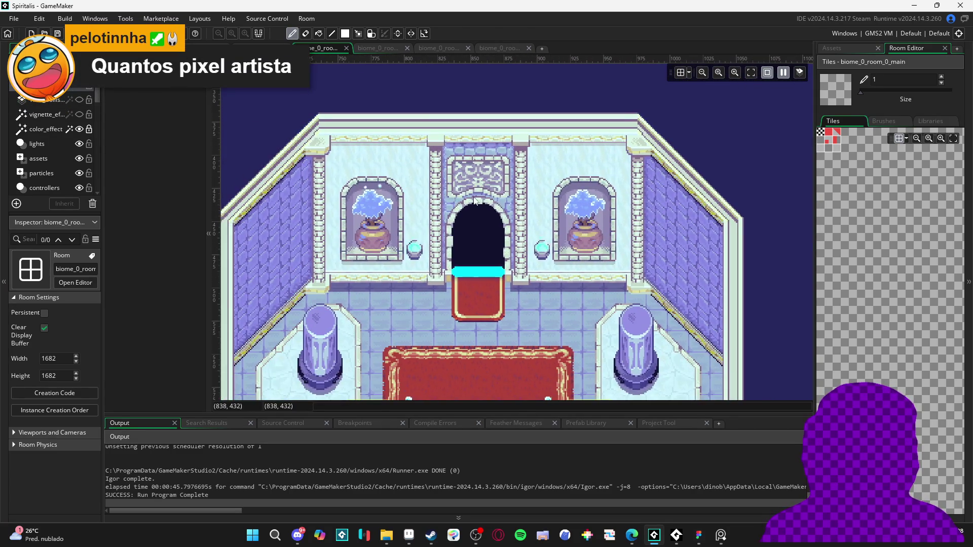
scroll(406, 182, "down", 3)
scroll(394, 179, "left", 6)
scroll(456, 228, "up", 3)
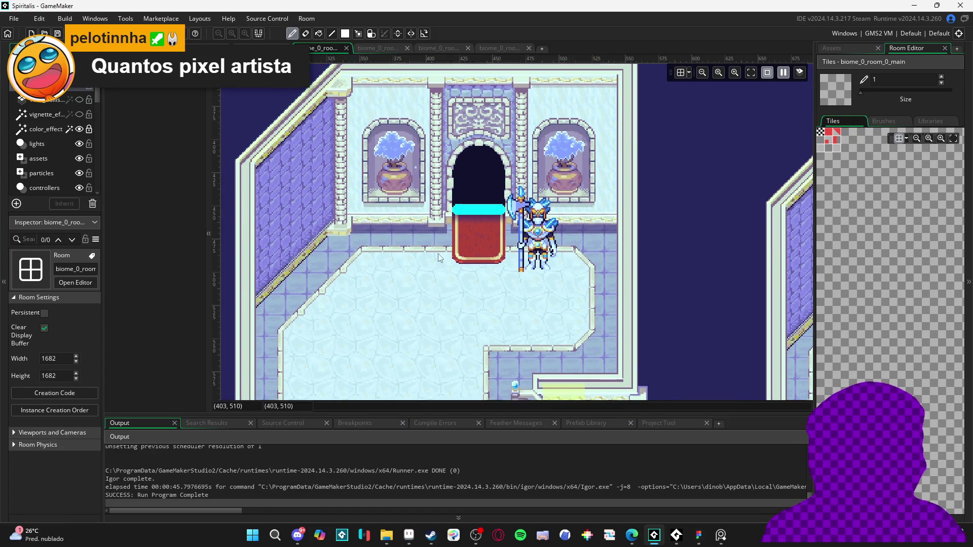
scroll(557, 228, "down", 5)
scroll(532, 202, "right", 5)
scroll(532, 163, "down", 3)
scroll(531, 163, "down", 3)
scroll(481, 152, "right", 5)
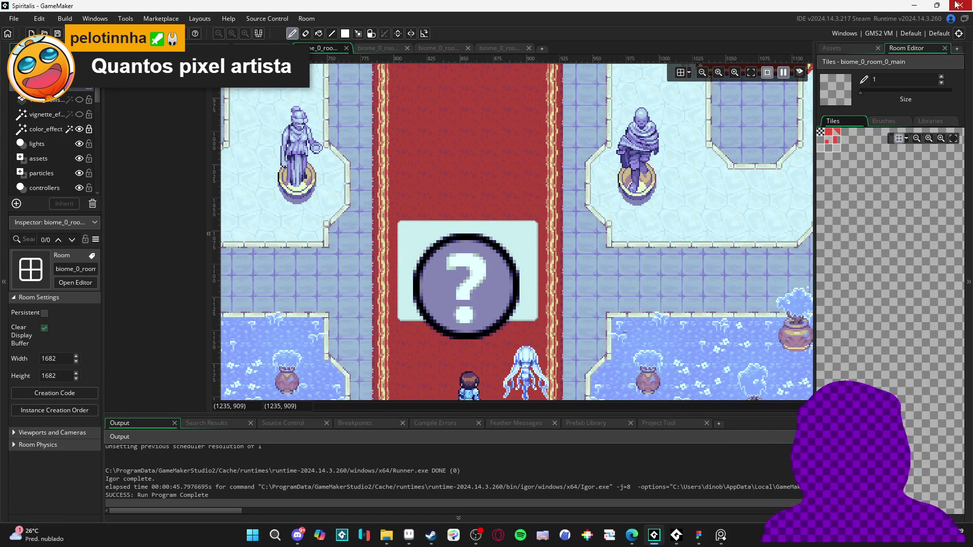
left_click(913, 6)
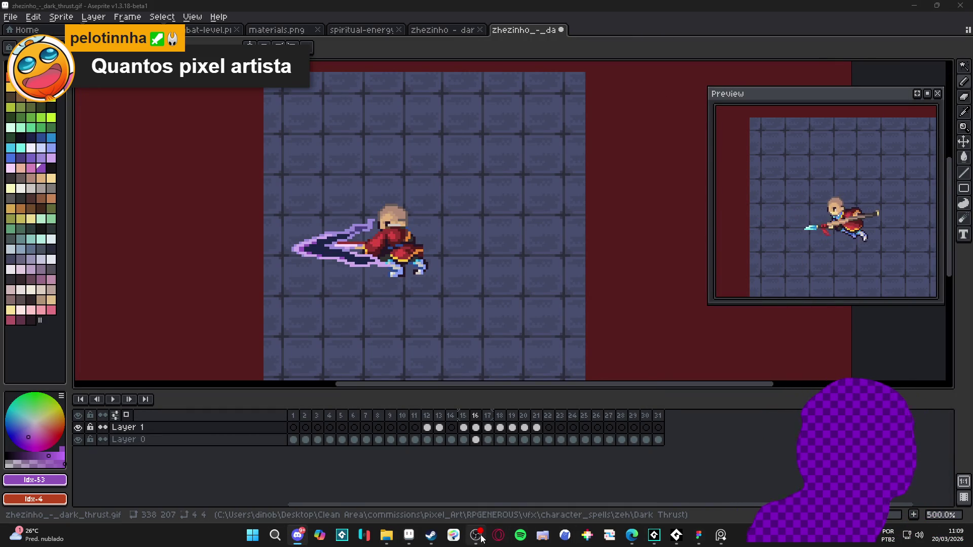
Stop the background music in AudioTitan, then switch to the Edge reference images.
left_click(696, 536)
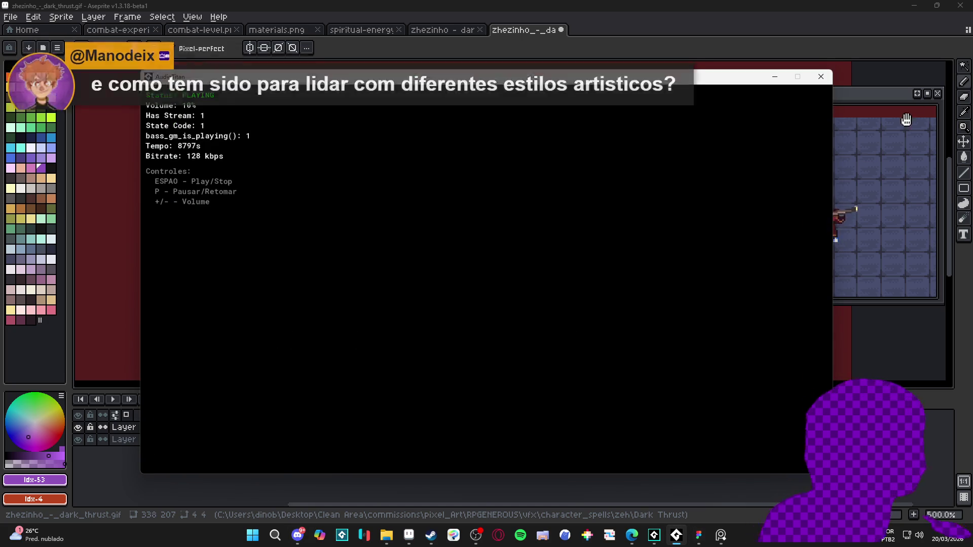
key("space")
left_click(677, 535)
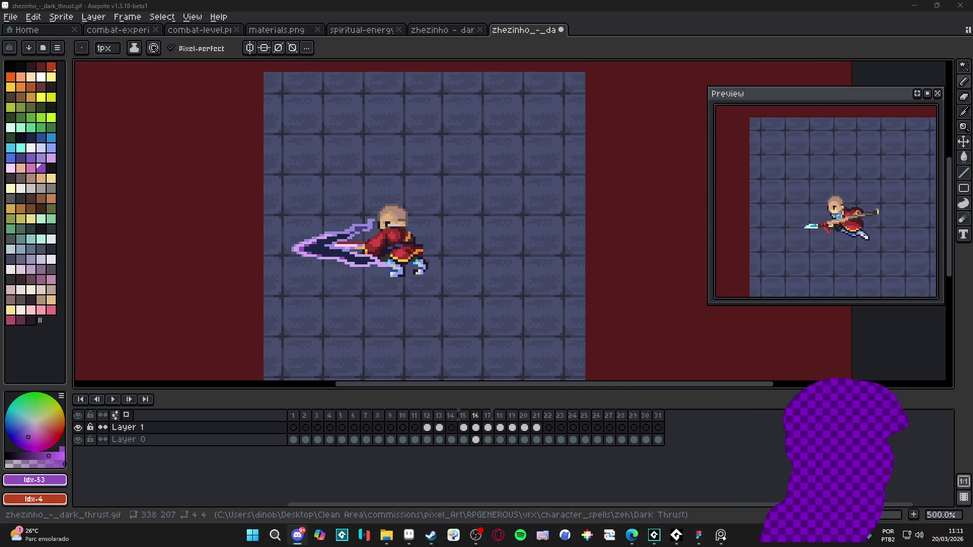
key("alt+Tab")
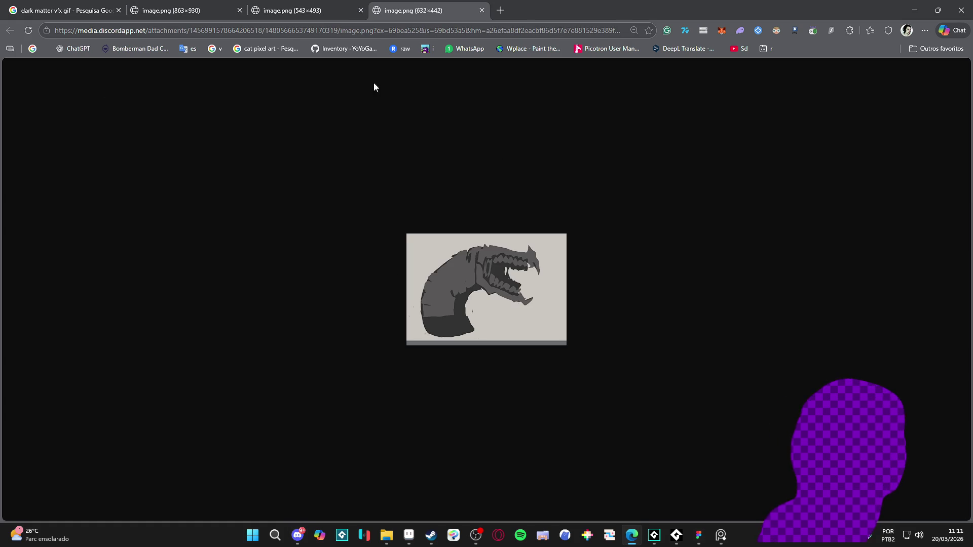
Flip between the worm sketch tabs, comparing the 543×493 worm and 632×442 dragon-head sketches.
left_click(278, 8)
left_click(223, 7)
left_click(304, 10)
left_click(202, 9)
left_click(348, 5)
left_click(417, 7)
left_click(315, 9)
left_click(223, 7)
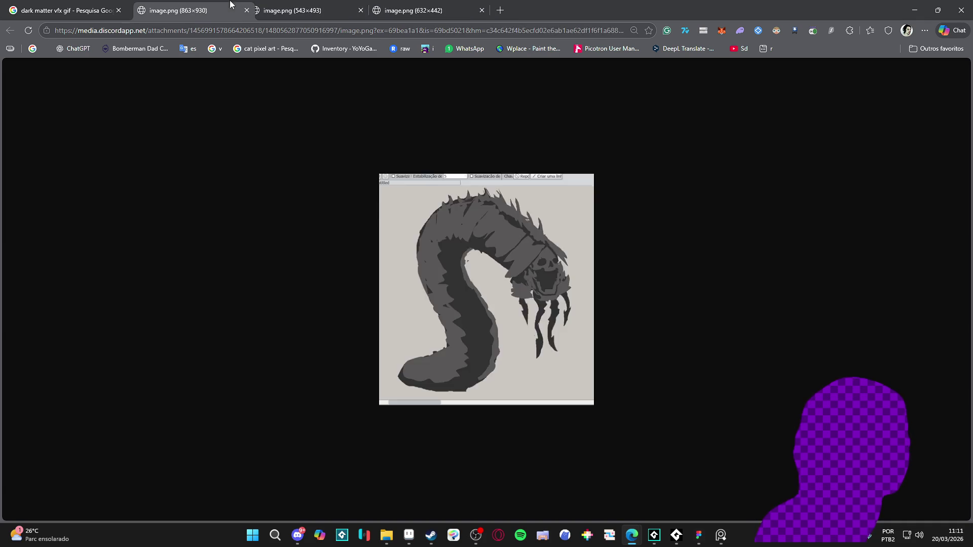
left_click(314, 8)
left_click(418, 6)
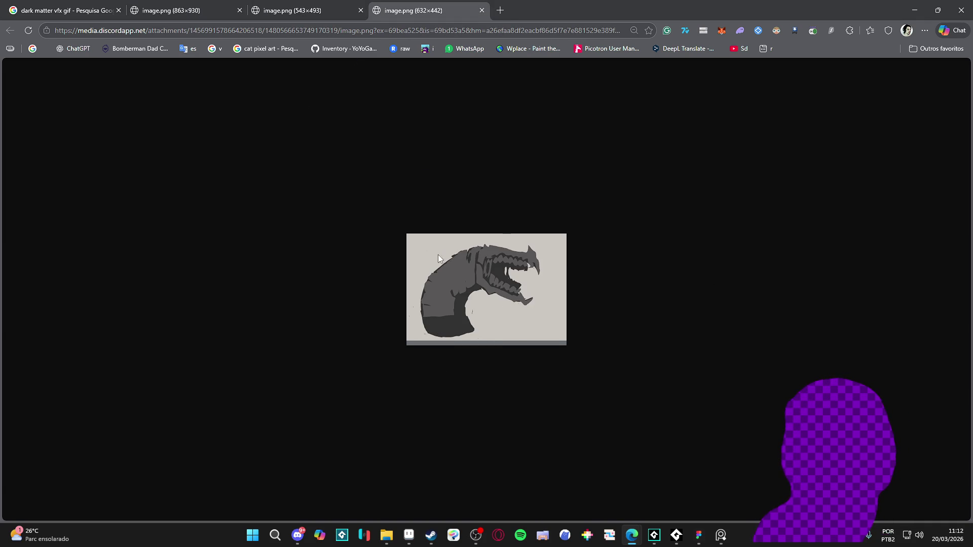
left_click(350, 7)
left_click(394, 5)
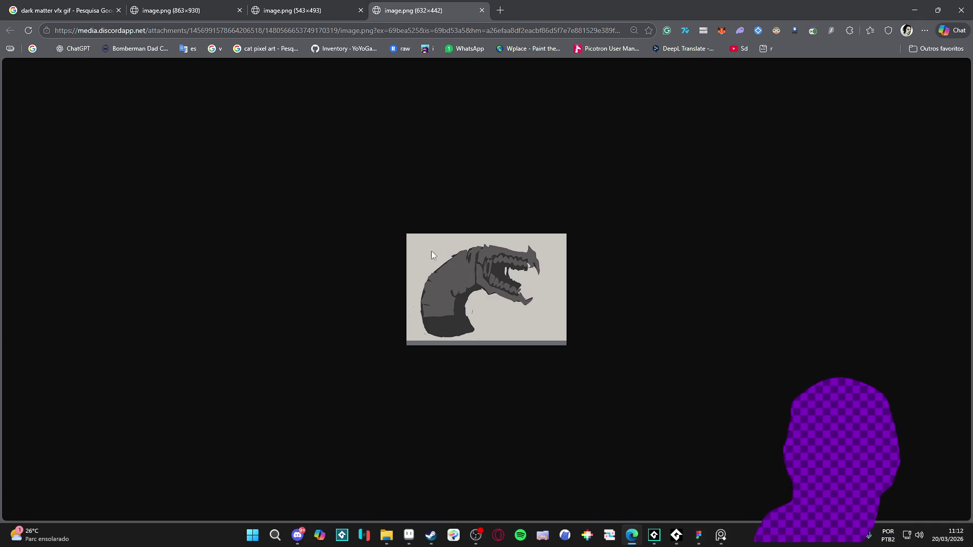
key("alt+Tab")
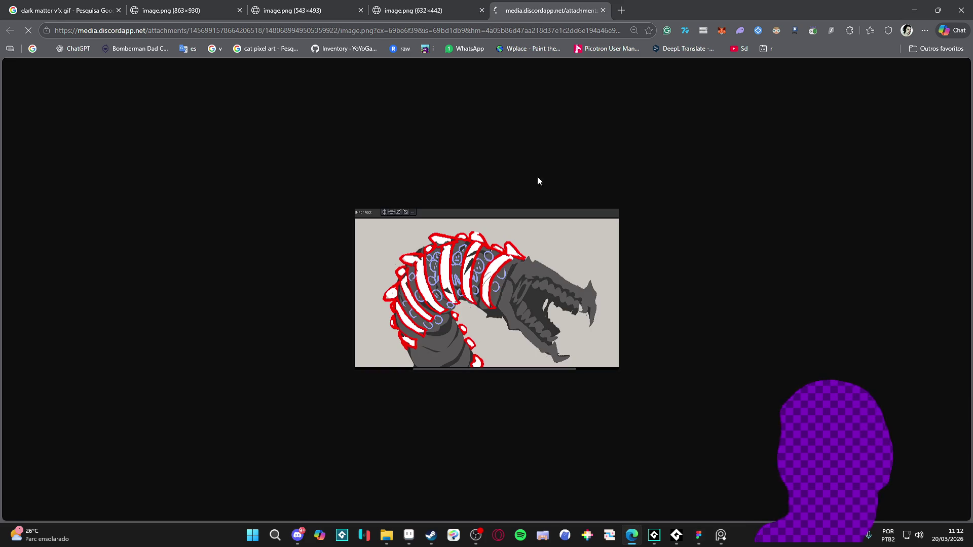
key("alt+Tab")
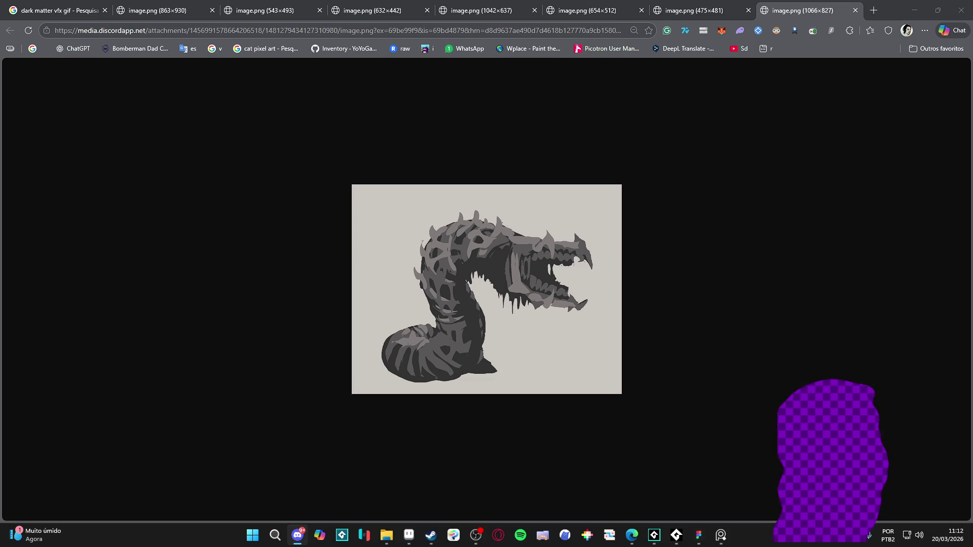
Close all seven image tabs, leaving only the dark matter vfx gif search.
left_click(749, 10)
left_click(748, 10)
left_click(725, 10)
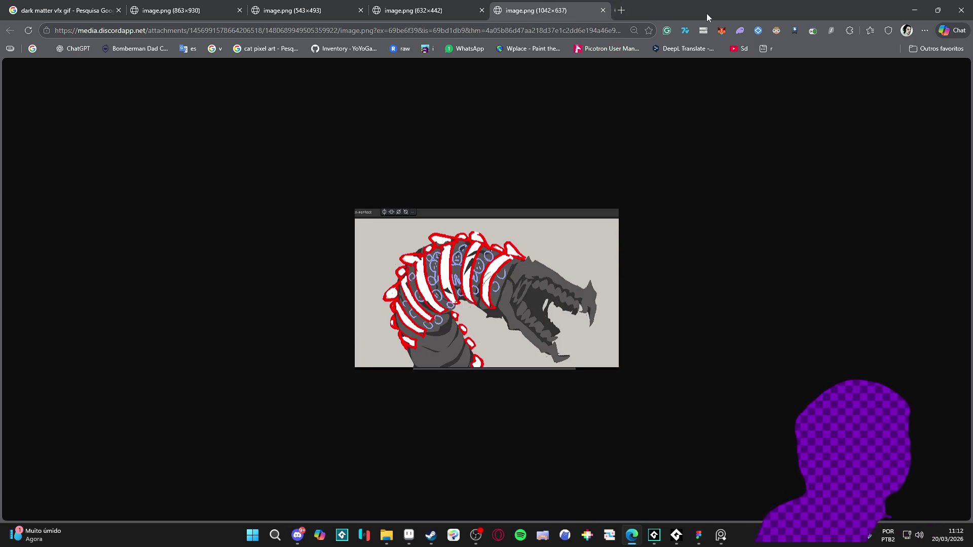
left_click(603, 10)
left_click(498, 10)
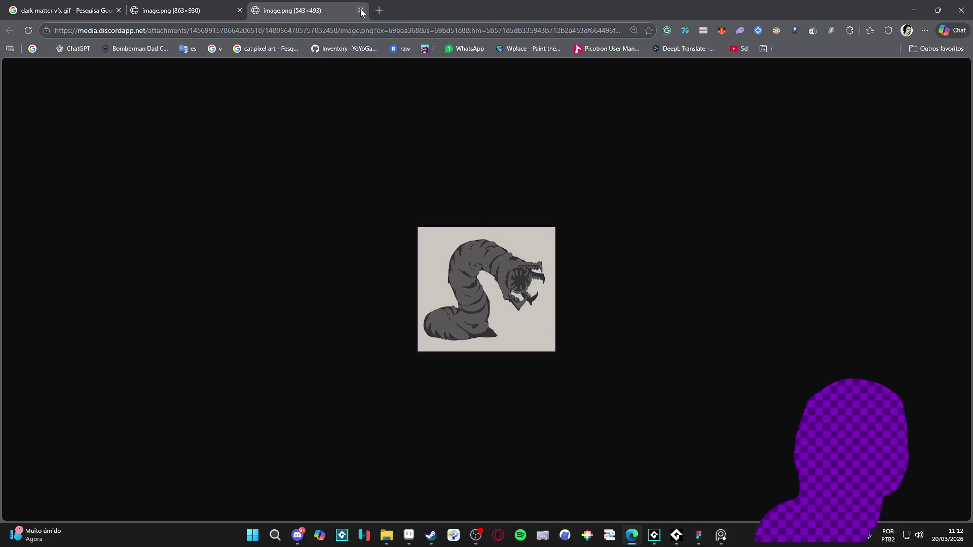
left_click(361, 10)
left_click(240, 10)
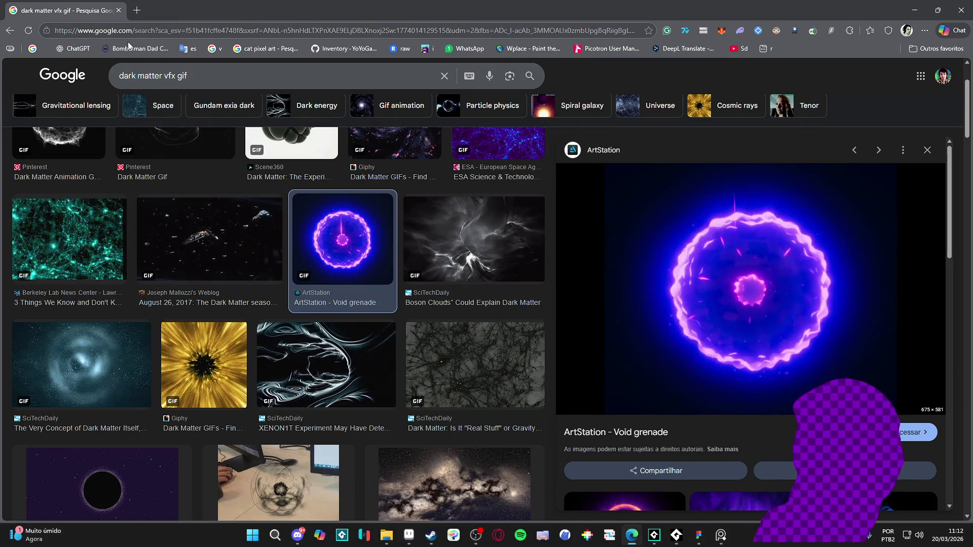
Shrink the browser window with Win+Down to reveal Aseprite behind it.
key("super+Down")
key("super+Down")
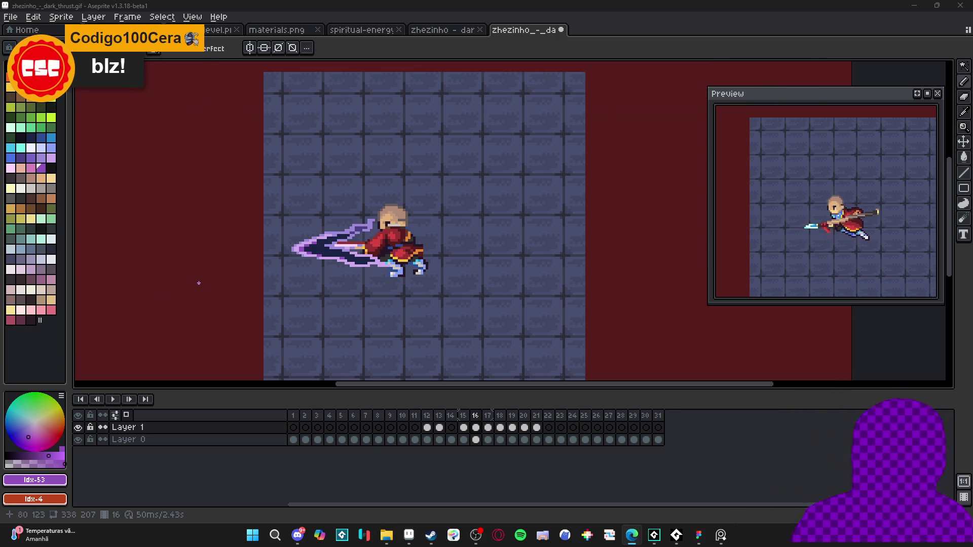
left_click_drag(343, 280, 379, 278)
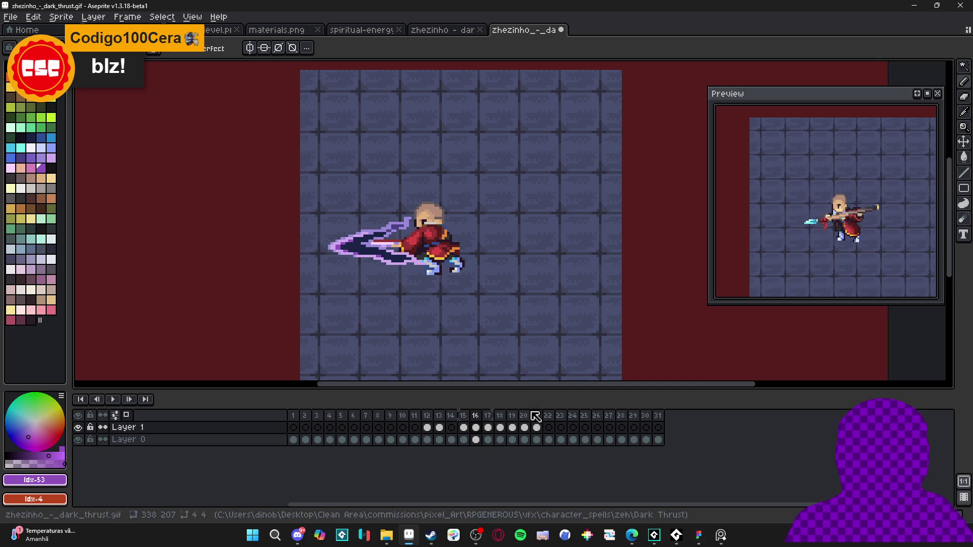
left_click(484, 430)
left_click(476, 429)
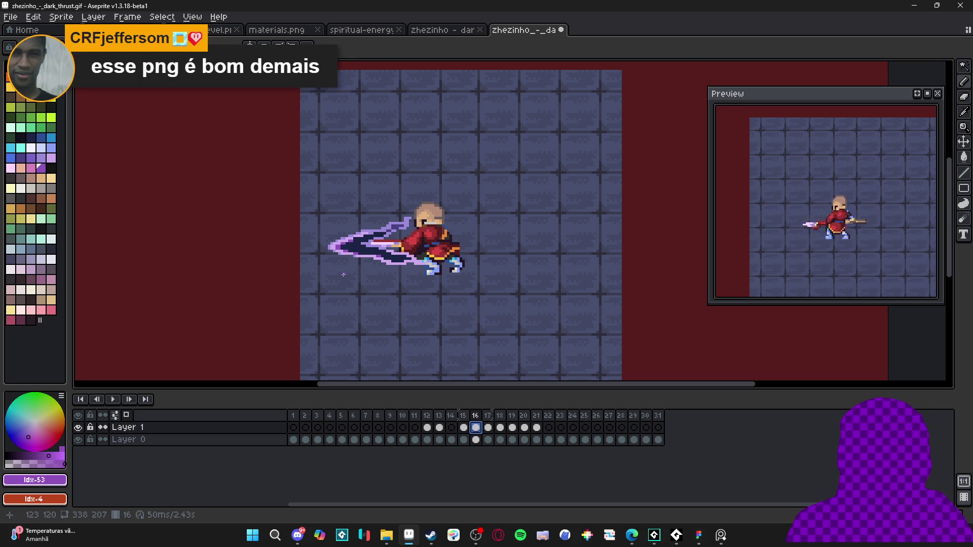
Repaint the stray purple pixels inside the dark blade in navy #1b2447.
scroll(365, 264, "up", 5)
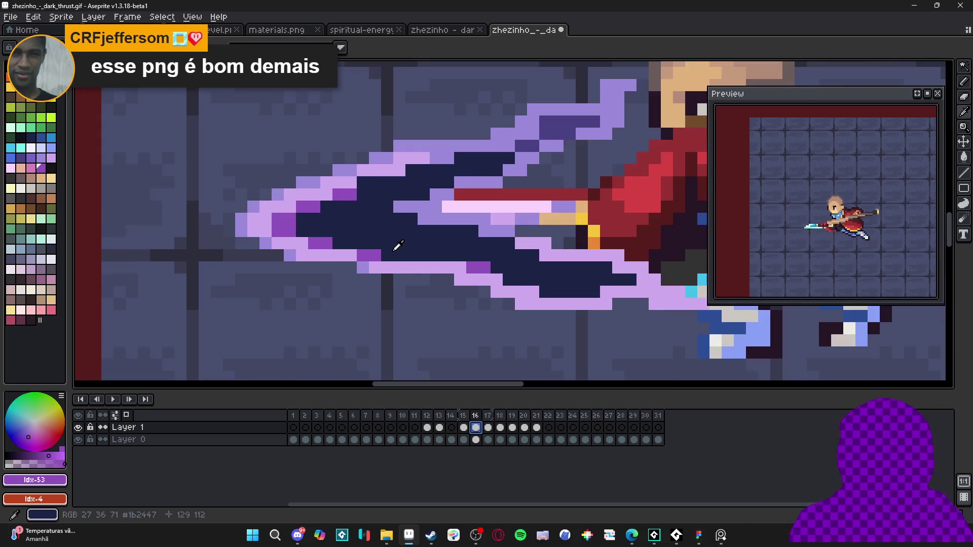
left_click(398, 246, "alt")
left_click_drag(363, 255, 375, 256)
left_click(364, 264, "alt")
left_click(339, 243, "alt")
left_click(327, 244)
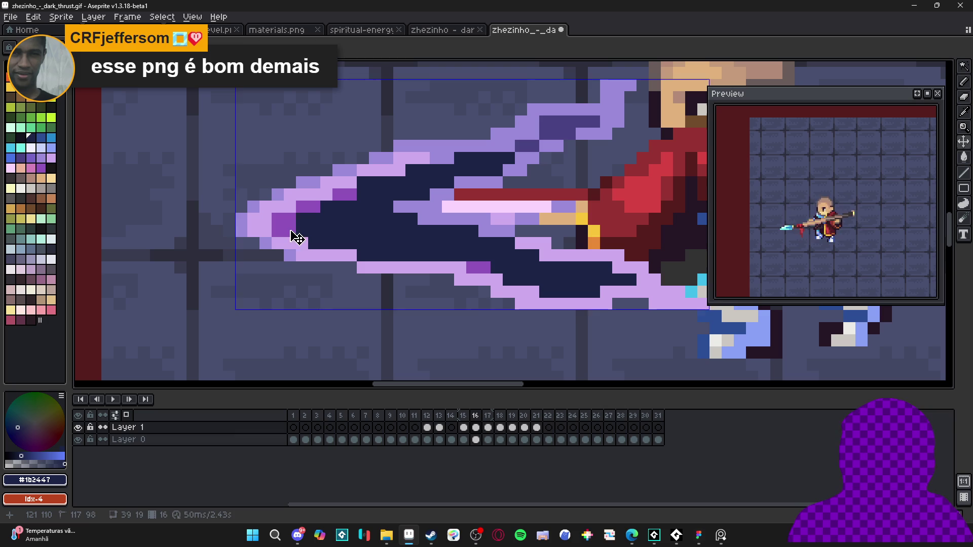
left_click(283, 224)
left_click(308, 206)
left_click(345, 194)
left_click(478, 267)
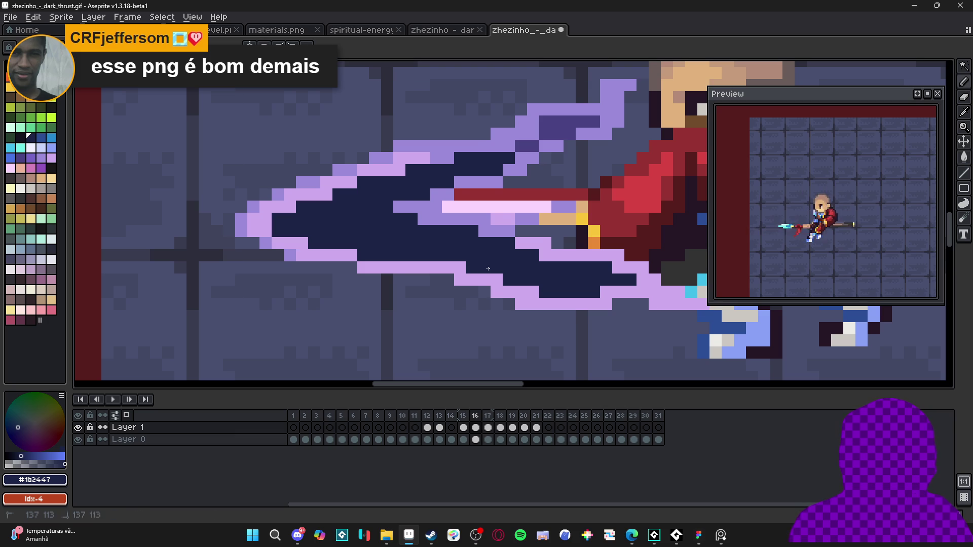
scroll(488, 268, "down", 2)
scroll(485, 214, "up", 1)
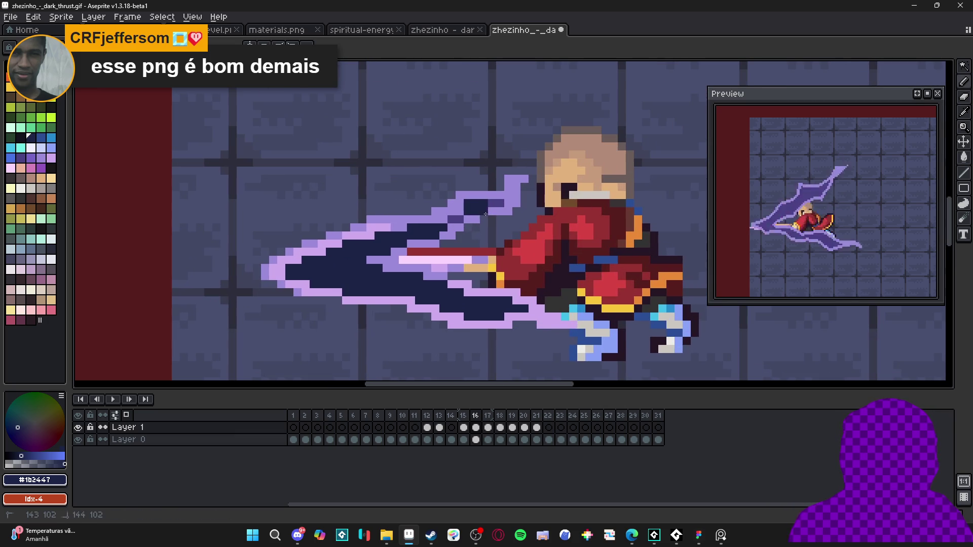
scroll(449, 225, "down", 1)
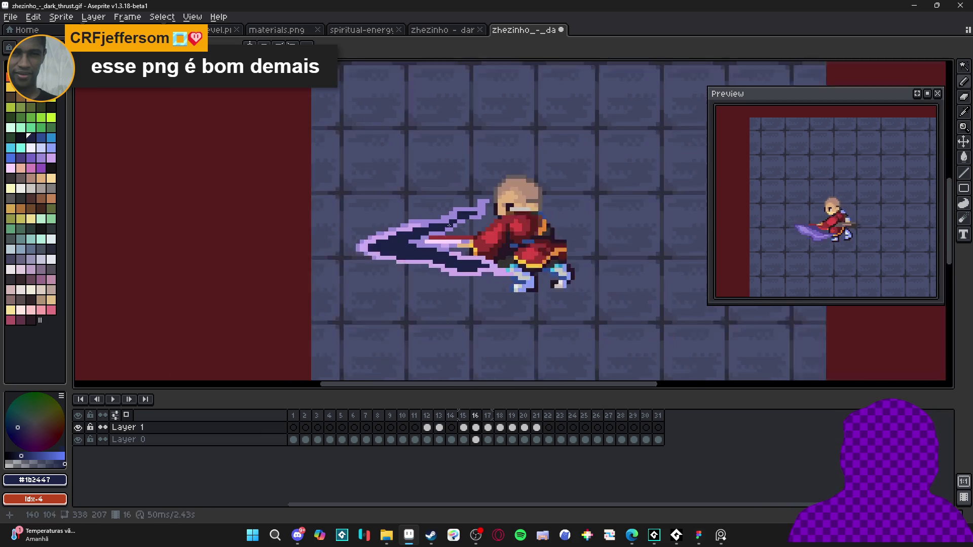
scroll(431, 259, "up", 1)
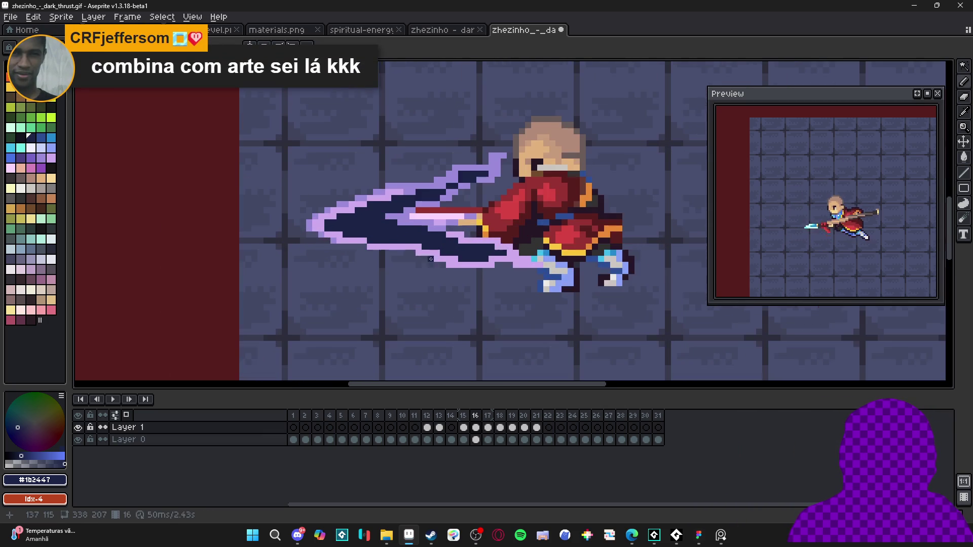
scroll(464, 289, "up", 1)
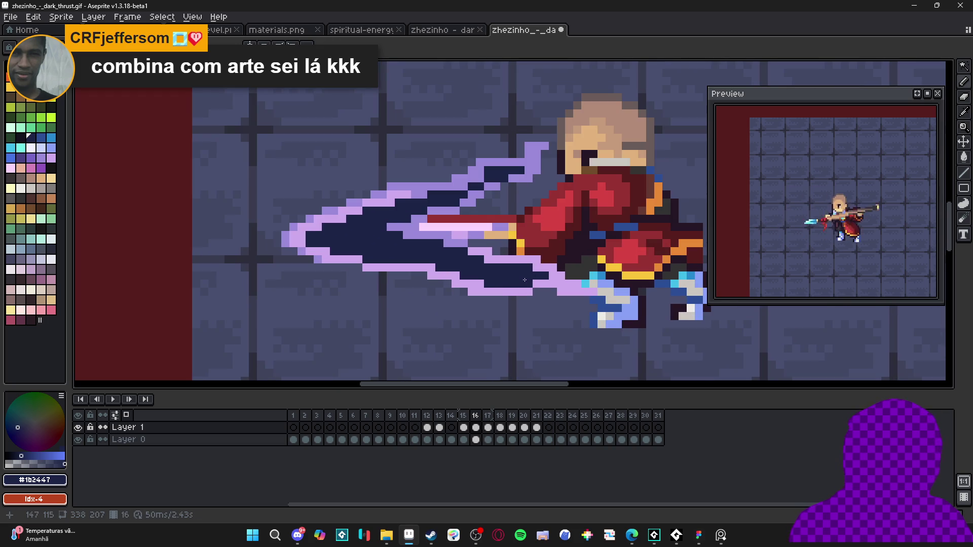
scroll(461, 258, "down", 4)
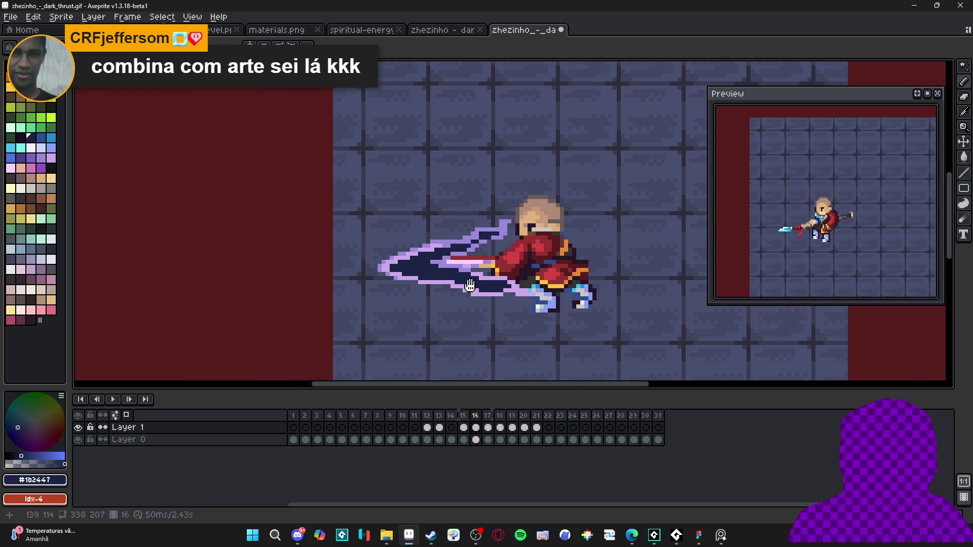
scroll(474, 274, "up", 2)
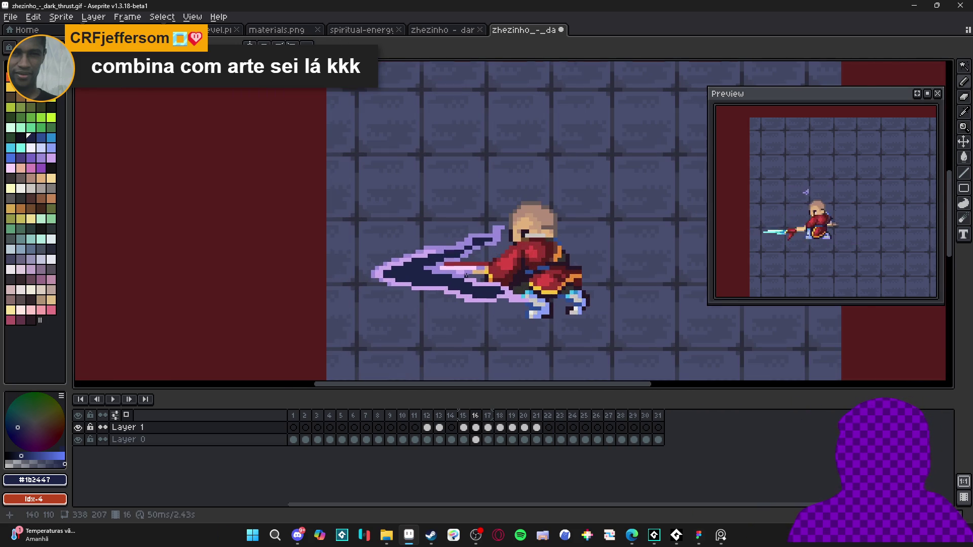
scroll(467, 275, "down", 1)
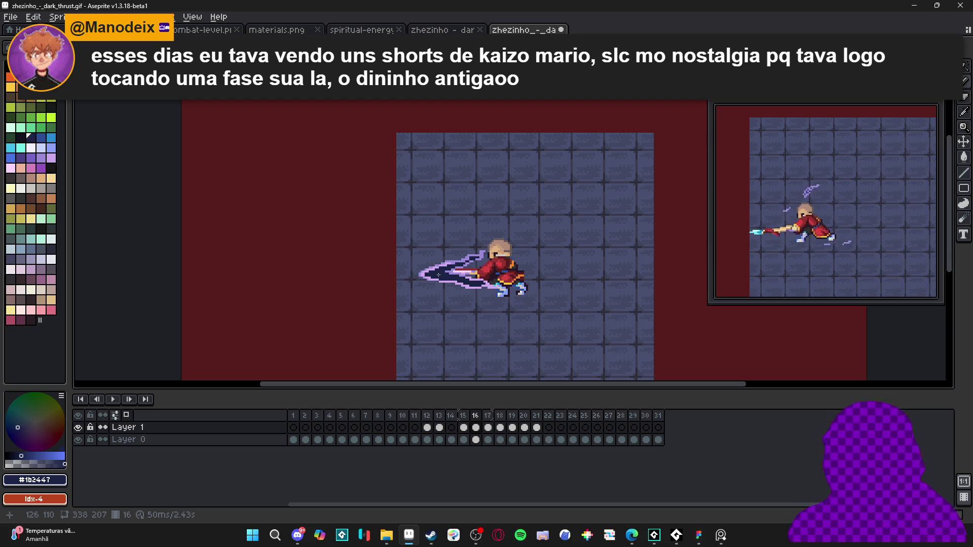
scroll(439, 275, "up", 3)
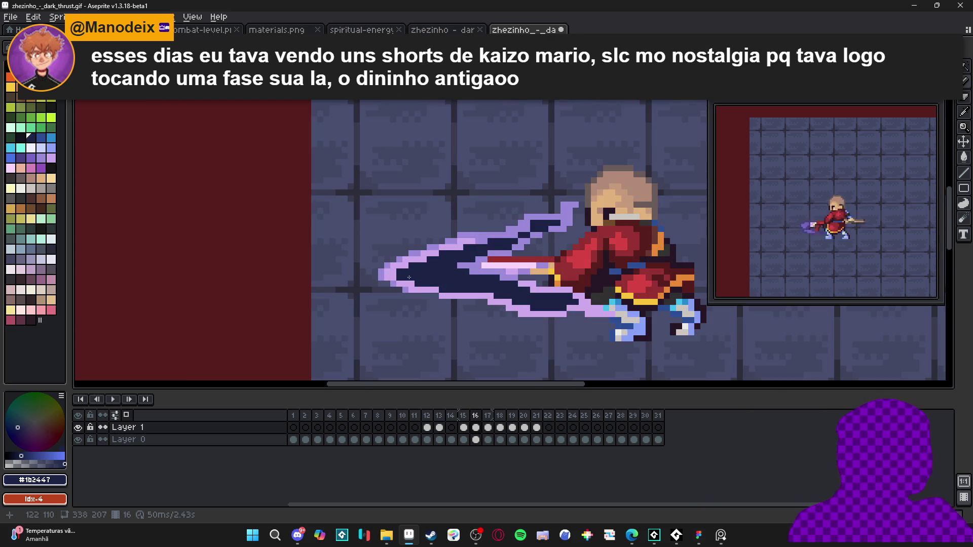
scroll(409, 277, "up", 2)
Shade the slash's lower-left edge and tip with mid purple and light lavender pixels.
left_click(350, 267, "alt")
left_click(335, 278)
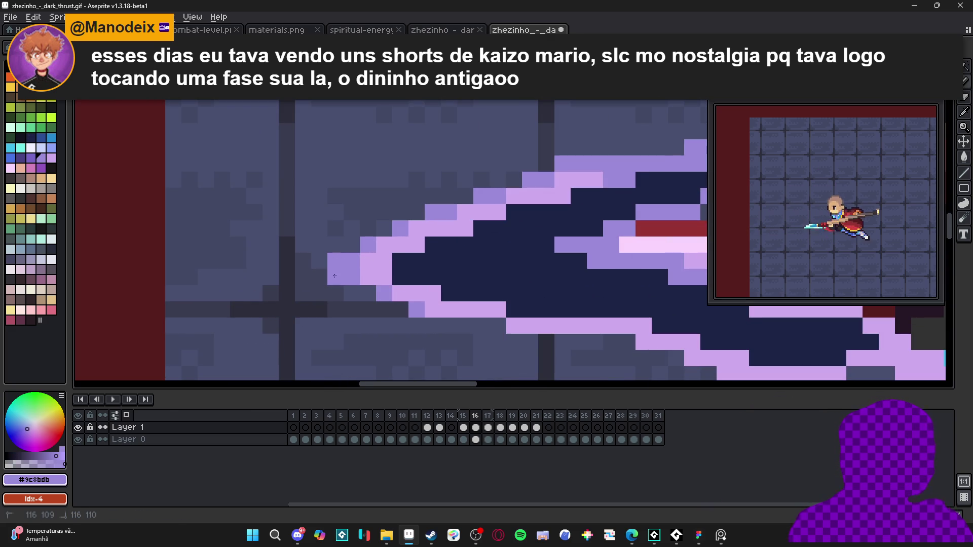
left_click(368, 293)
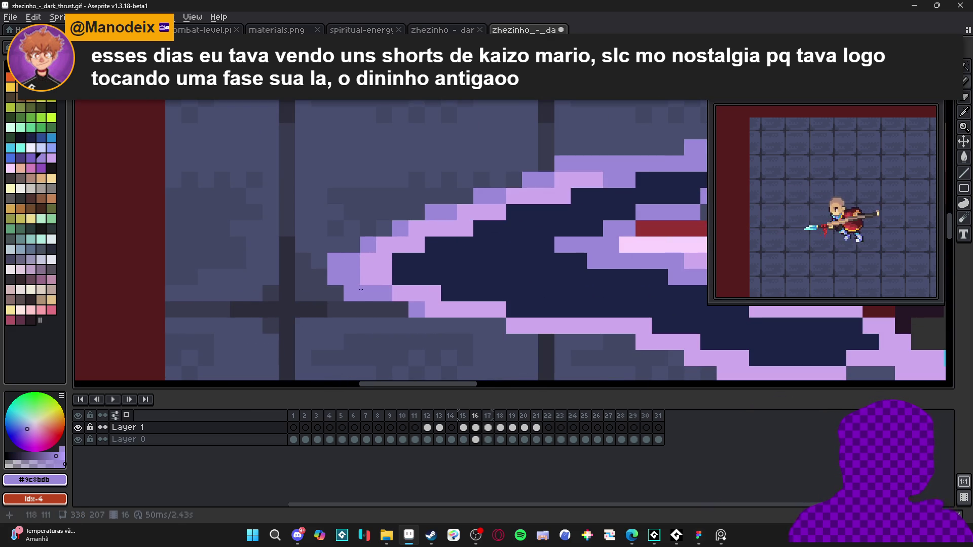
left_click(383, 309)
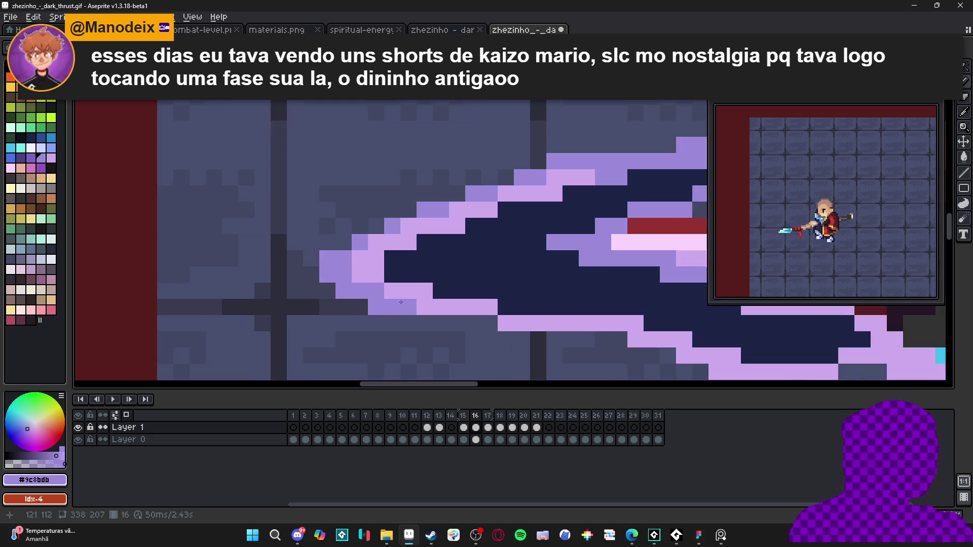
left_click(365, 274, "alt")
left_click(349, 277)
mouse_move(350, 278)
left_mouse_down()
mouse_move(327, 274)
mouse_move(400, 307)
left_mouse_up()
Darken two lower-left edge pixels with mid purple and reframe the view on the slash.
left_click(360, 243, "alt")
left_click(344, 291)
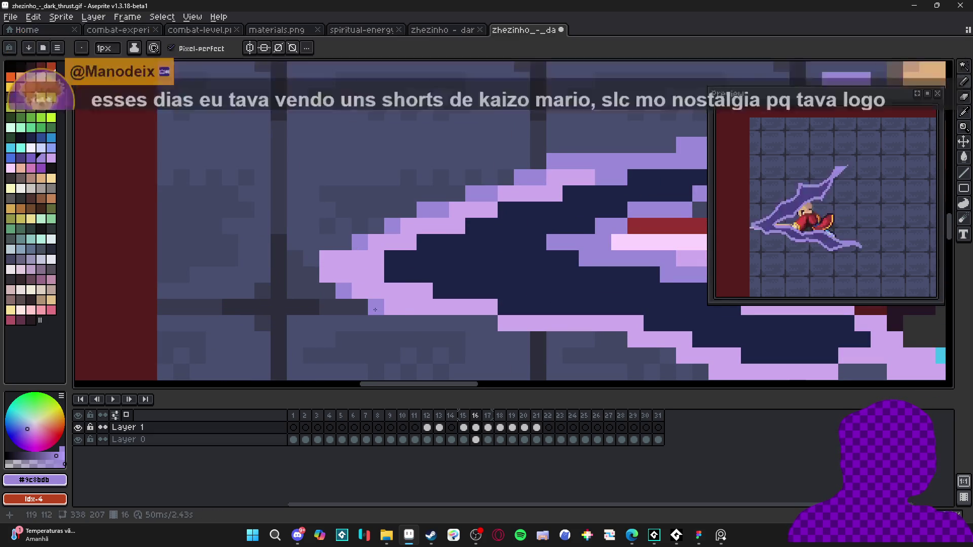
left_click(390, 306)
scroll(389, 307, "down", 3)
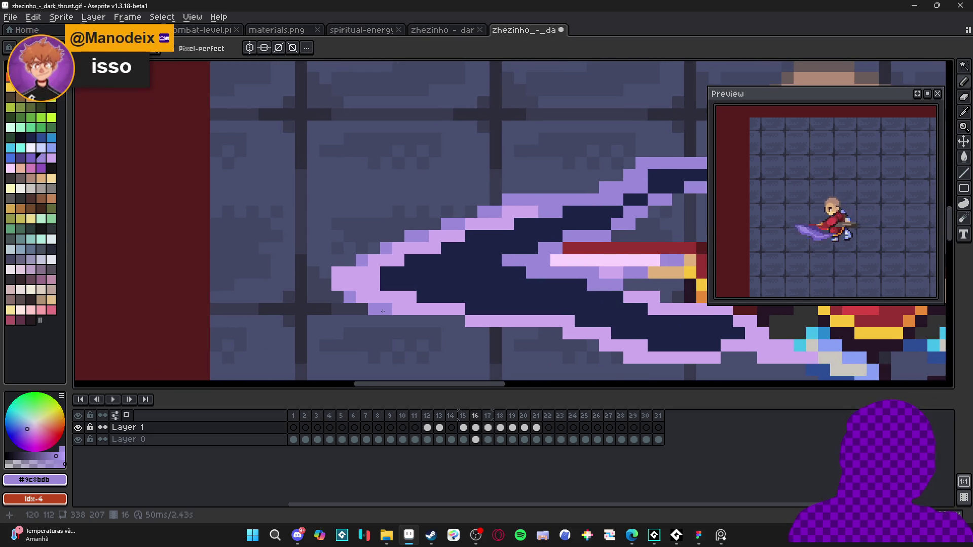
left_click_drag(390, 308, 388, 311)
scroll(396, 307, "down", 2)
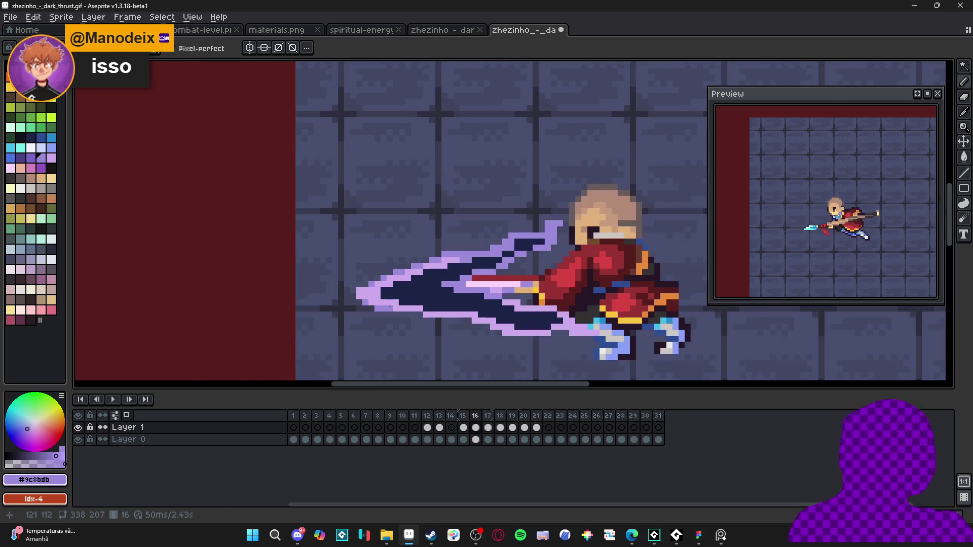
scroll(425, 326, "up", 2)
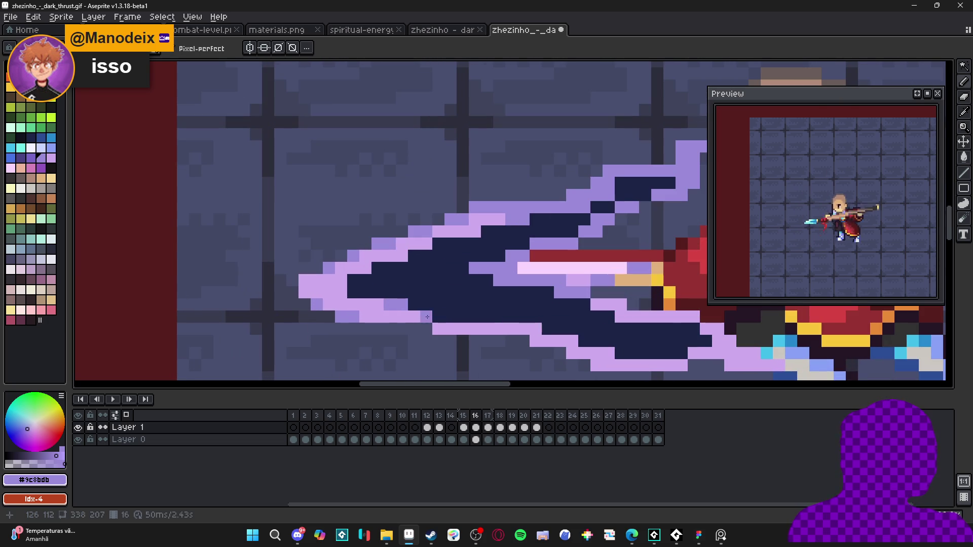
scroll(448, 315, "down", 5)
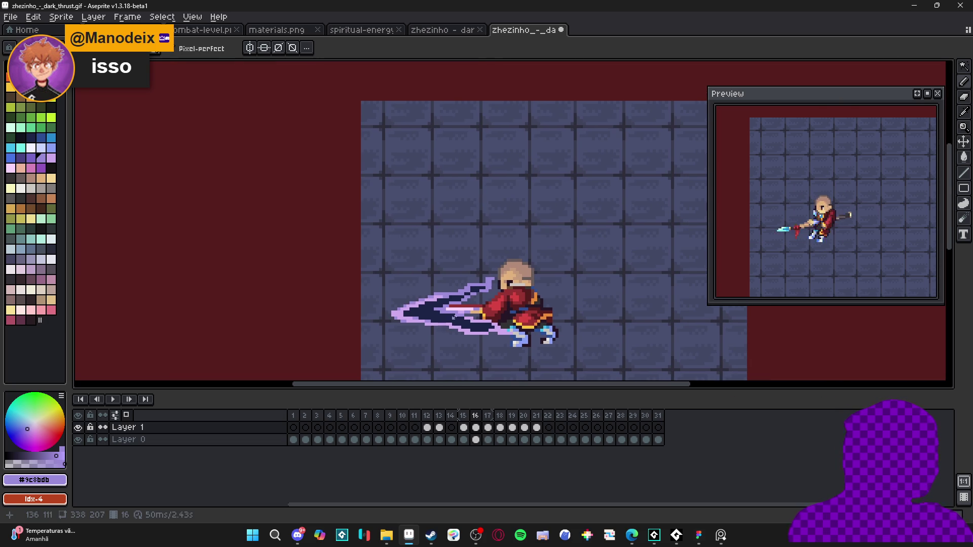
scroll(454, 317, "down", 2)
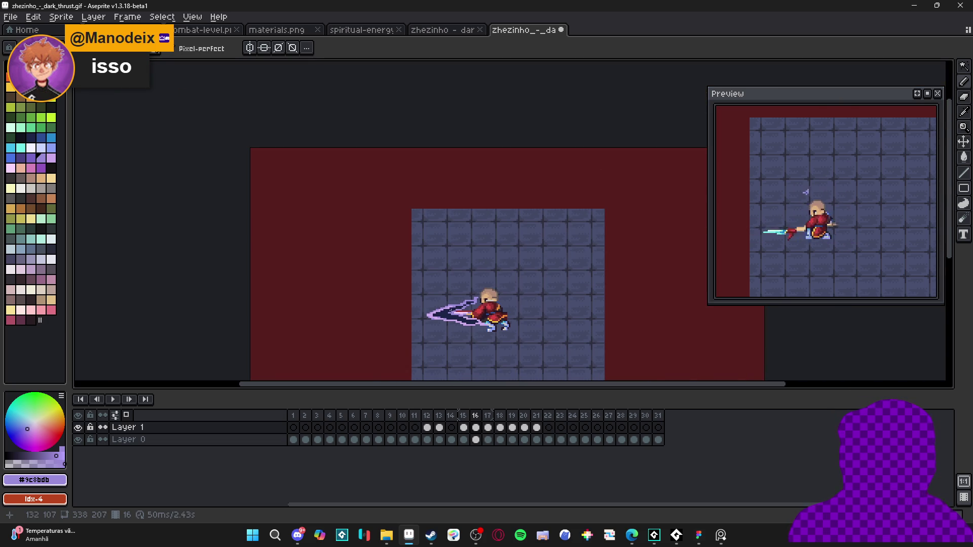
scroll(449, 313, "up", 3)
scroll(456, 334, "down", 2)
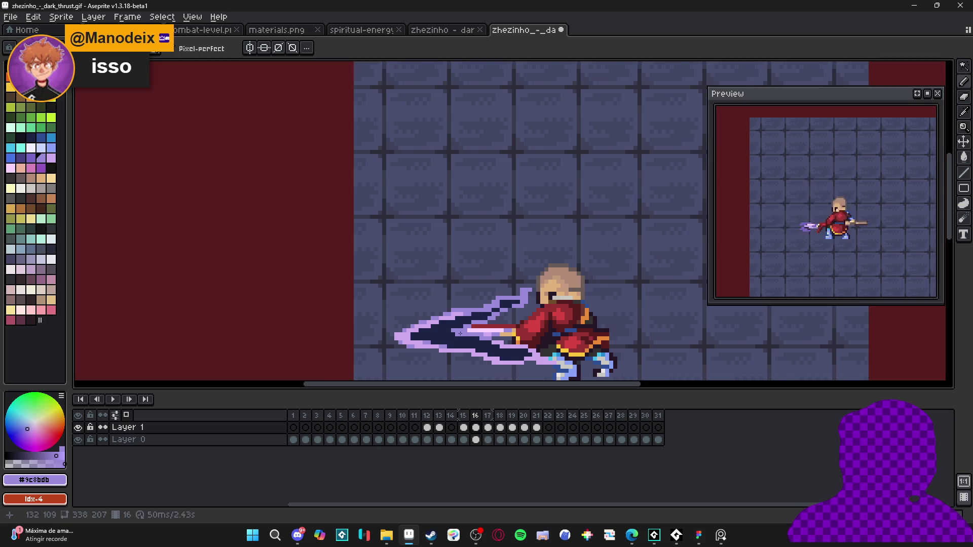
scroll(458, 304, "up", 2)
left_click(462, 300, "alt")
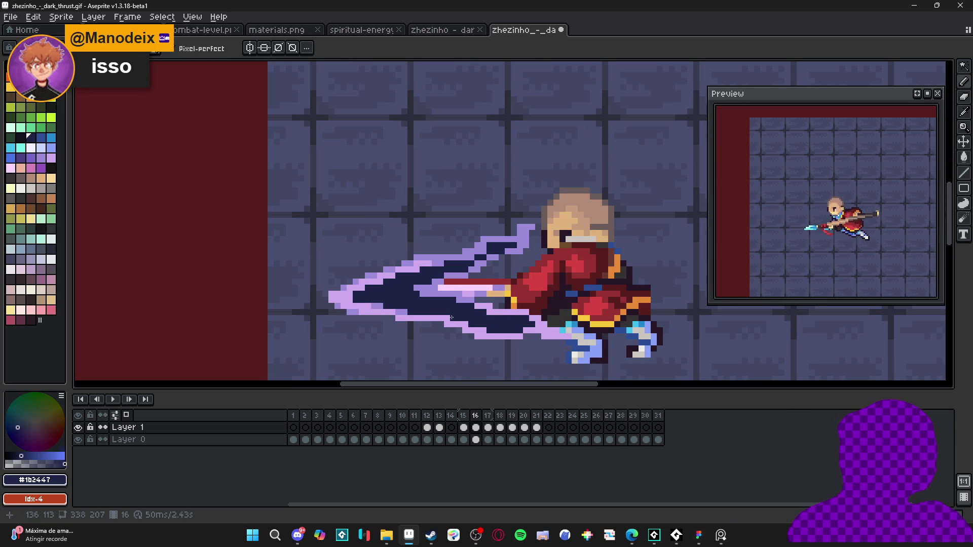
Erase the slash's lower part and repaint navy pixels to extend its lower tip and trail.
key("e")
mouse_move(572, 330)
left_mouse_down()
mouse_move(526, 352)
mouse_move(458, 331)
left_mouse_up()
key("b")
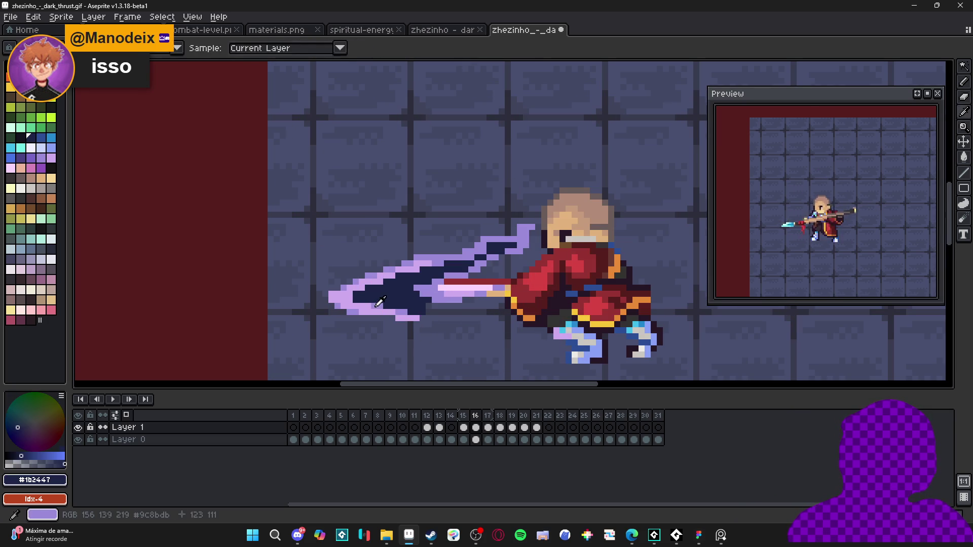
left_click(382, 306, "alt")
left_click(411, 307, "alt")
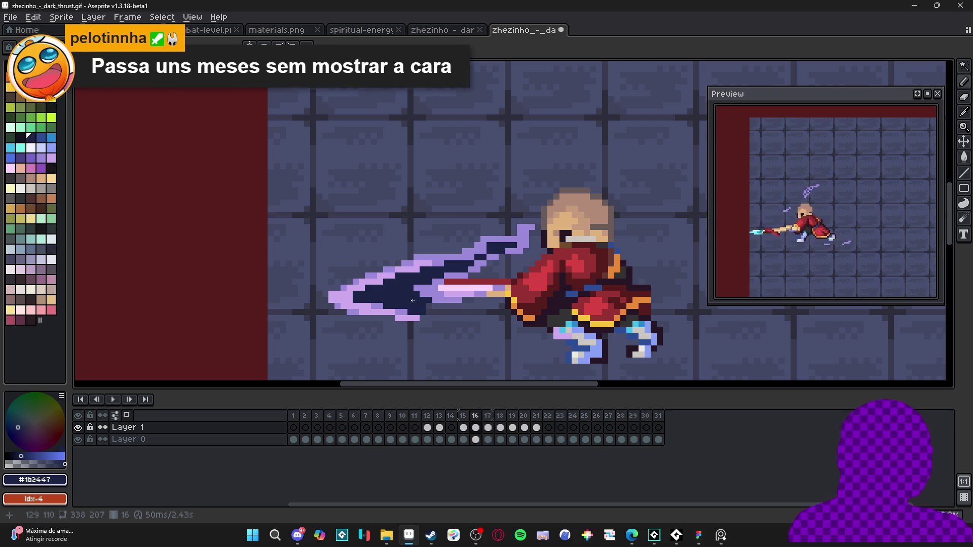
left_click(436, 313)
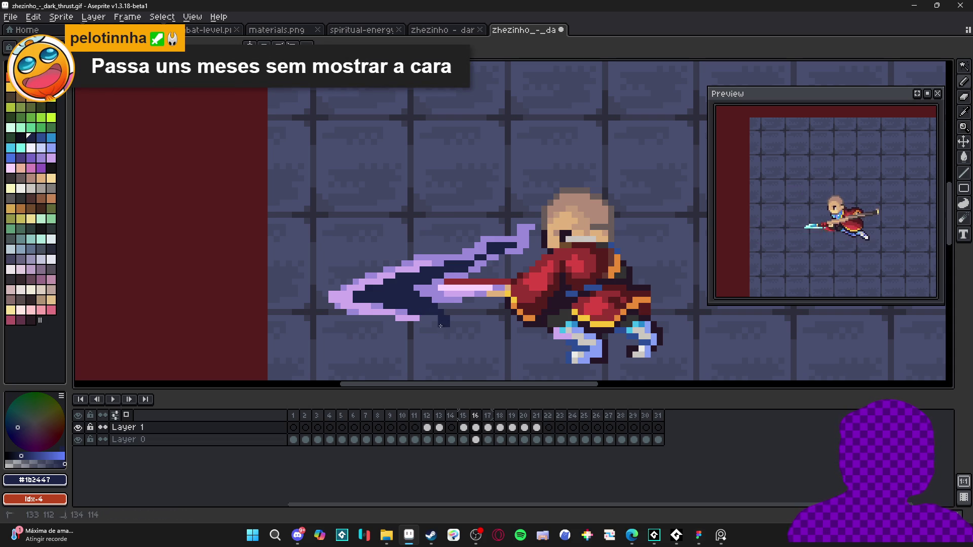
mouse_move(436, 322)
left_mouse_down()
mouse_move(484, 337)
mouse_move(462, 330)
mouse_move(489, 324)
left_mouse_up()
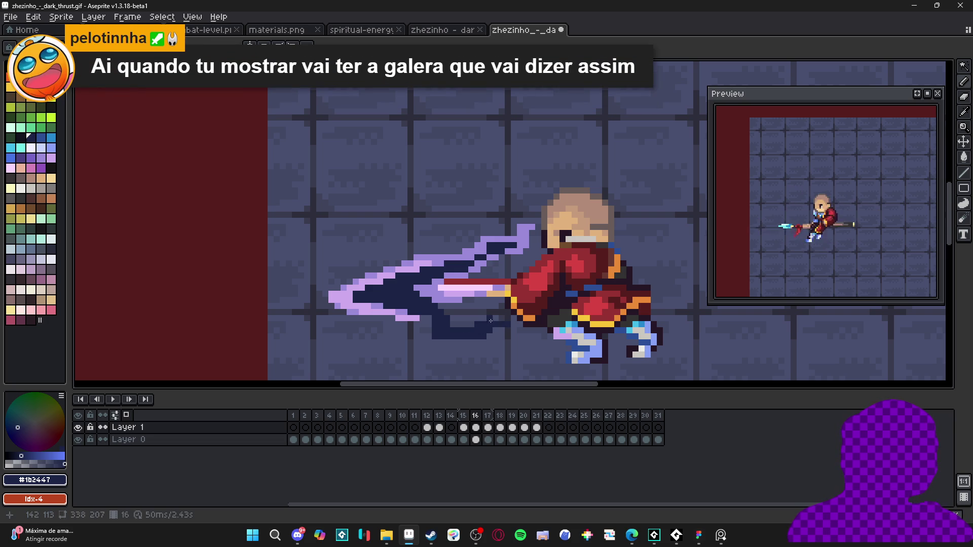
left_click_drag(482, 319, 566, 337)
left_click(541, 333)
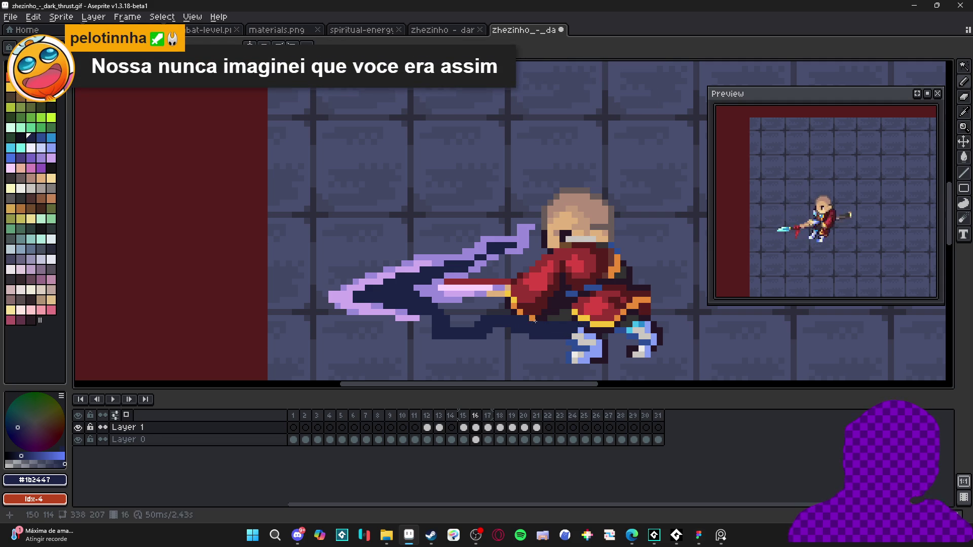
Remove a few stray dark pixels from the slash with a one-pixel eraser.
scroll(535, 321, "down", 3)
scroll(484, 310, "up", 3)
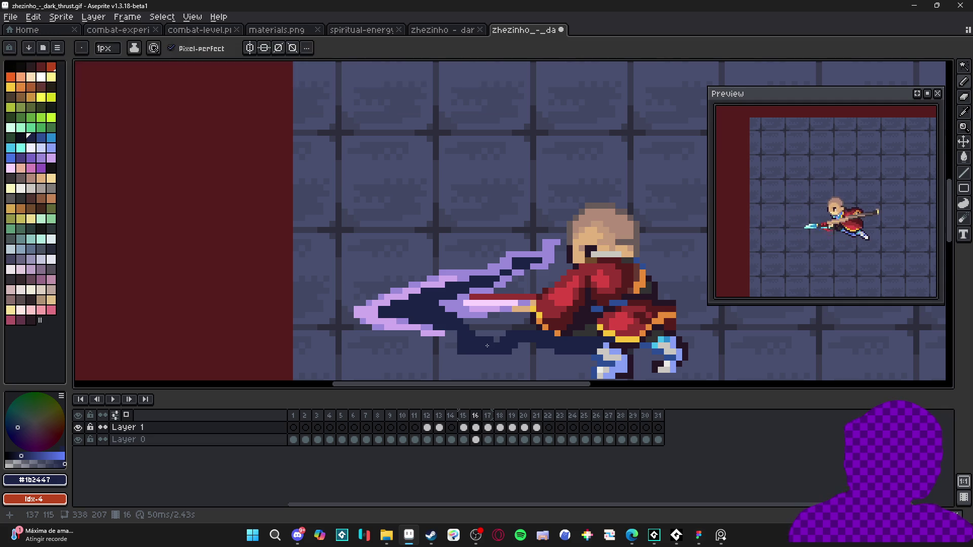
scroll(534, 348, "down", 2)
left_click_drag(534, 347, 558, 225)
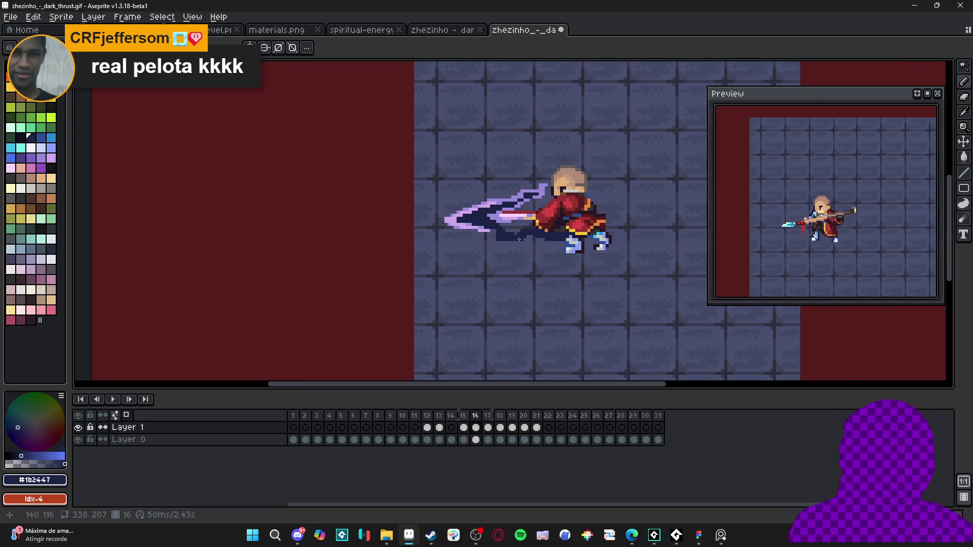
scroll(519, 238, "up", 3)
left_click_drag(519, 239, 515, 327)
scroll(515, 313, "down", 1)
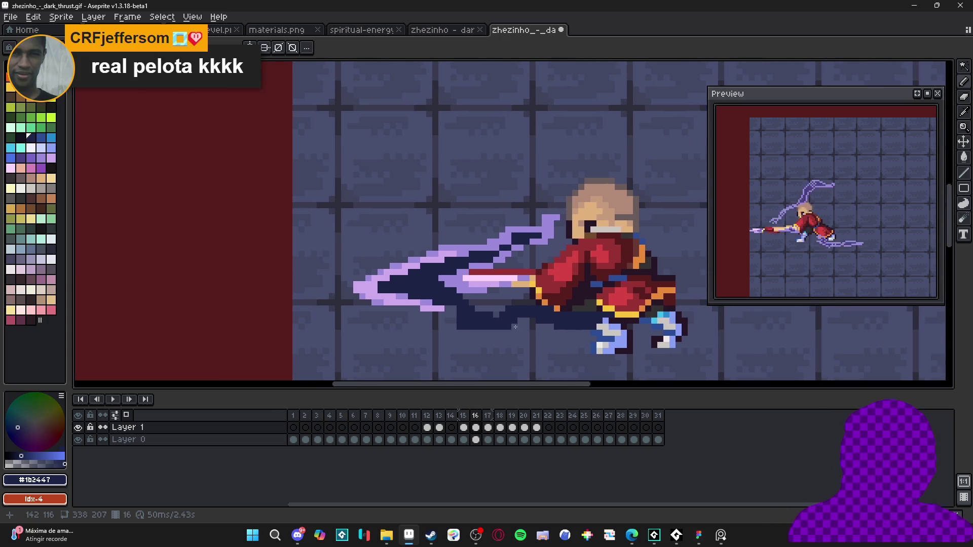
scroll(503, 320, "up", 1)
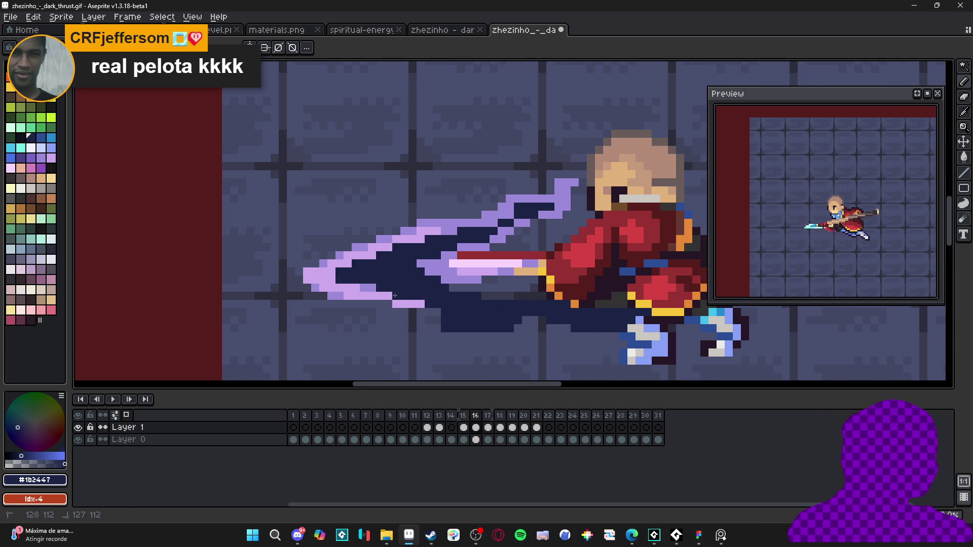
scroll(405, 301, "down", 1)
scroll(426, 309, "up", 1)
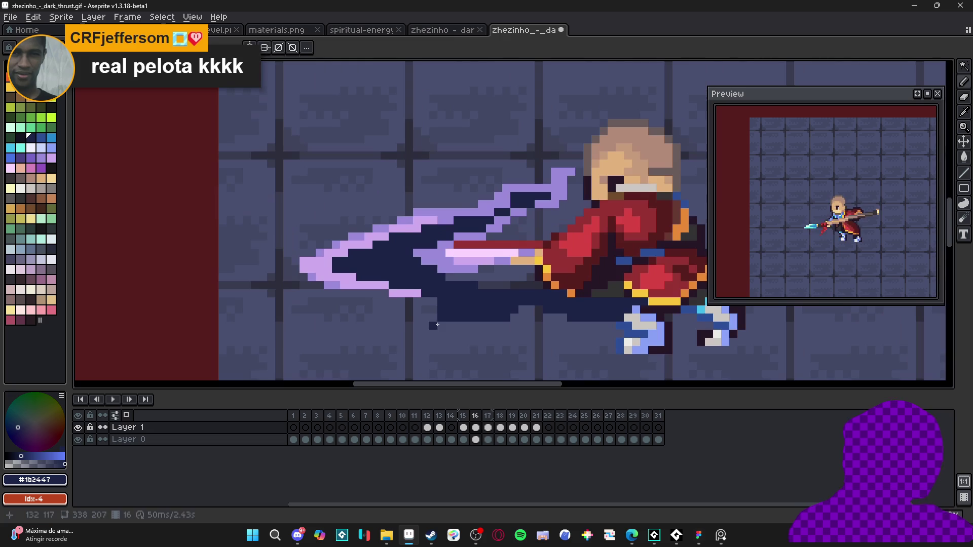
key("e")
key("minus")
key("minus")
key("minus")
key("ctrl+d")
scroll(447, 314, "down", 1)
scroll(453, 315, "up", 1)
scroll(456, 310, "down", 1)
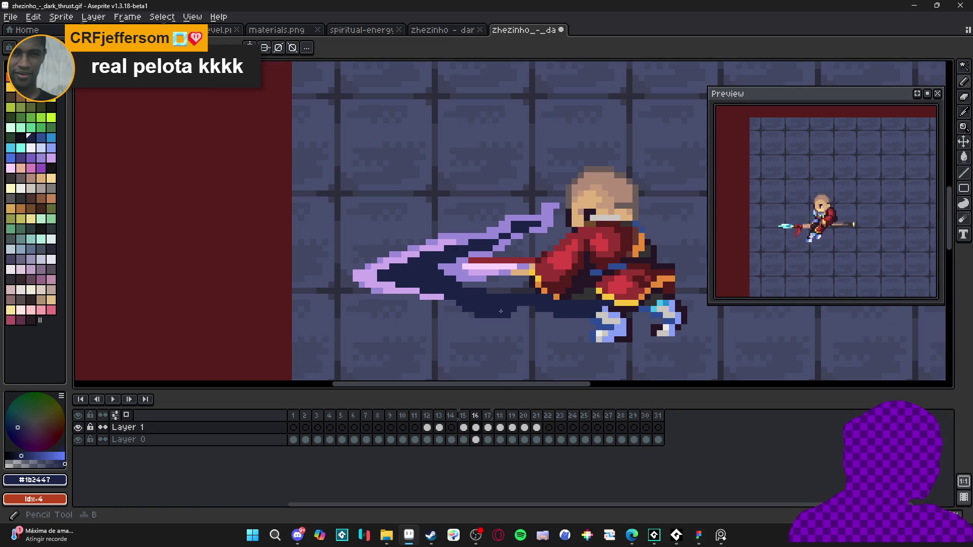
scroll(491, 282, "up", 2)
mouse_move(467, 270)
left_mouse_down()
mouse_move(454, 270)
mouse_move(480, 282)
left_mouse_up()
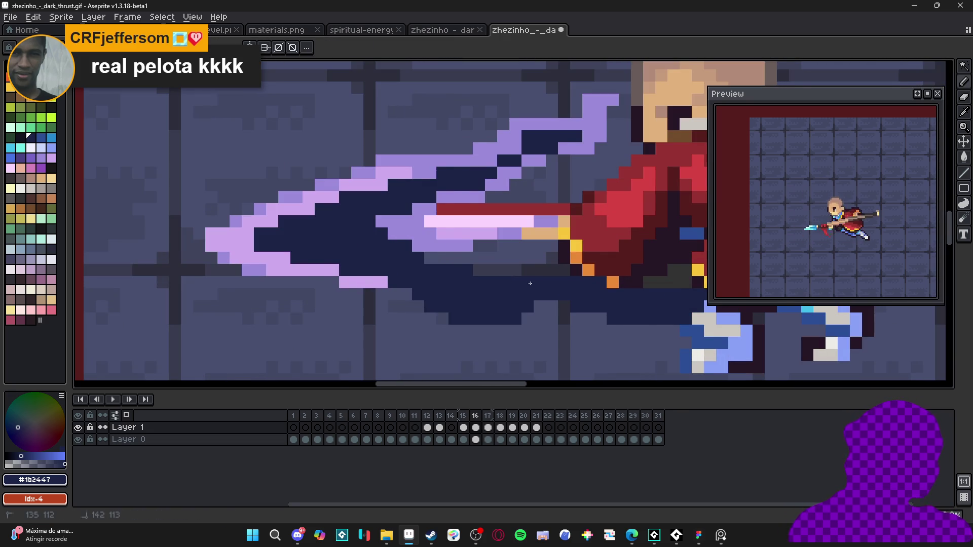
scroll(506, 288, "down", 1)
left_click_drag(506, 288, 495, 291)
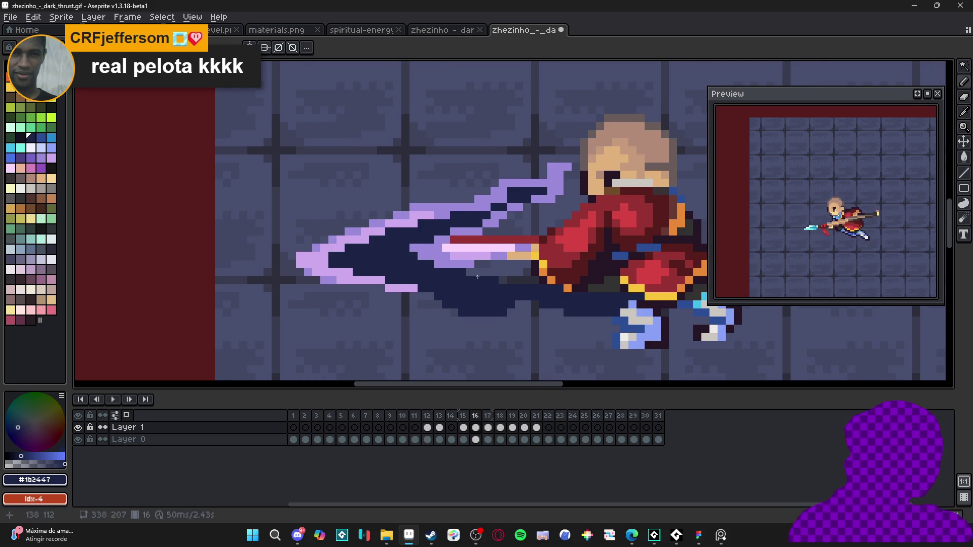
scroll(434, 263, "down", 1)
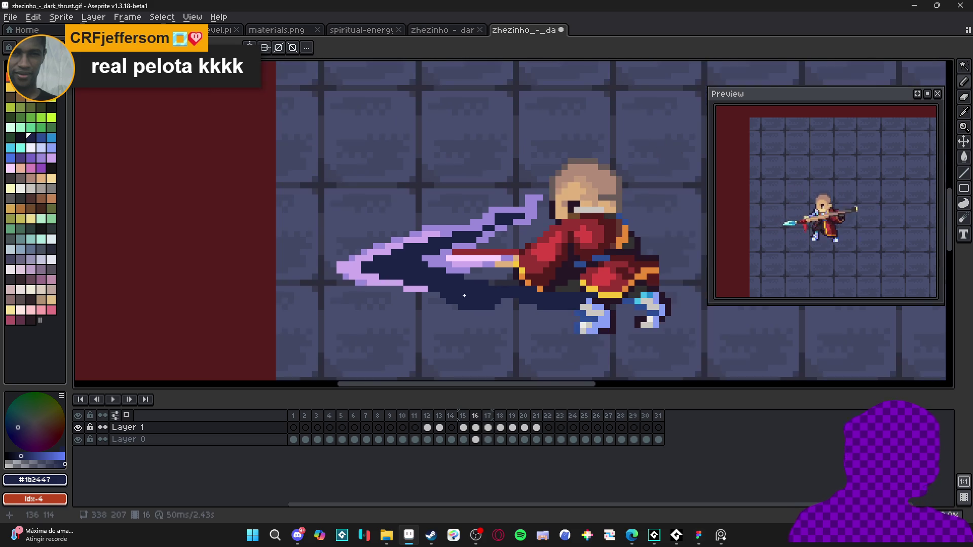
scroll(456, 315, "up", 2)
Pick lavender #ccaaed and staircase pixels along the slash's lower outline toward the spear.
key("b")
scroll(465, 318, "down", 2)
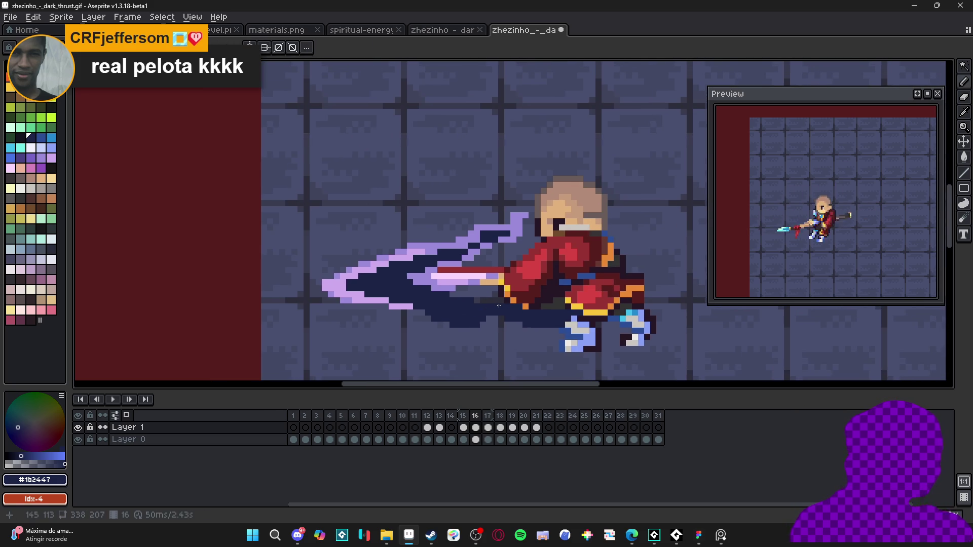
scroll(496, 304, "up", 1)
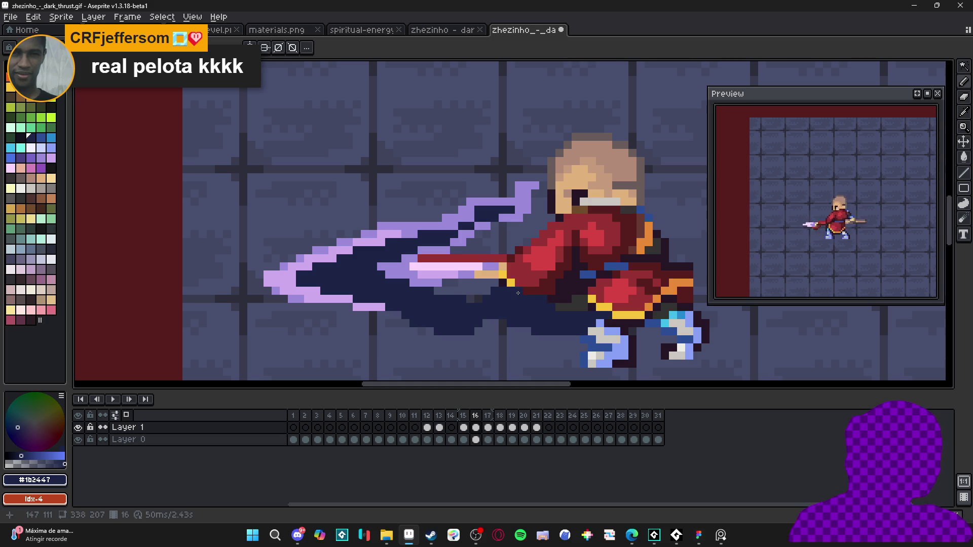
scroll(520, 293, "down", 1)
scroll(514, 312, "up", 3)
left_click(453, 308, "alt")
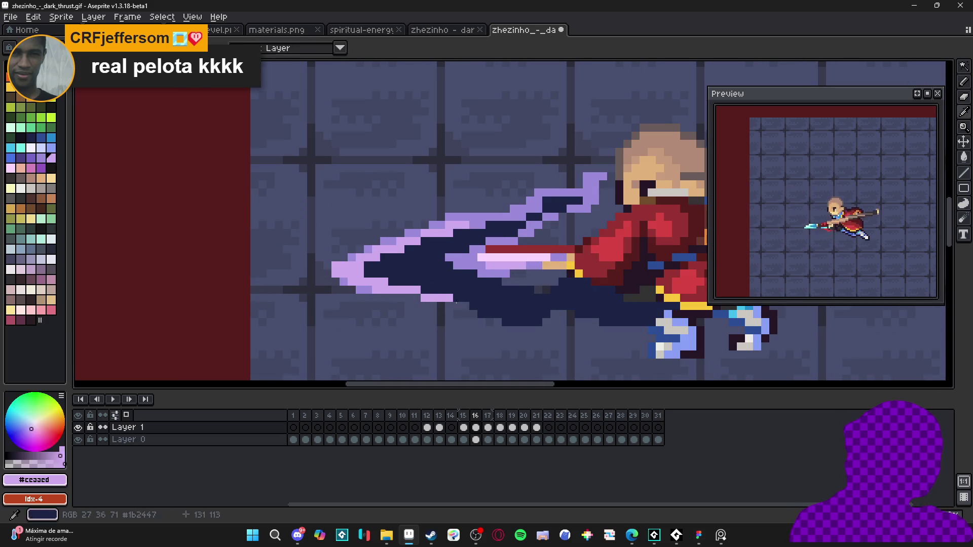
left_click(469, 314)
left_click(481, 323)
left_click(489, 323)
left_click(497, 329)
left_click_drag(516, 332, 539, 331)
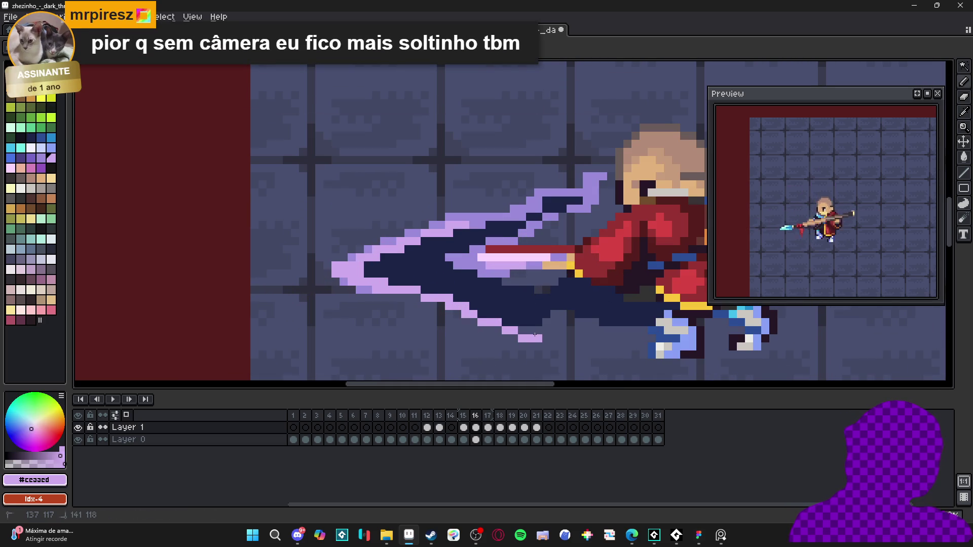
left_click(545, 323)
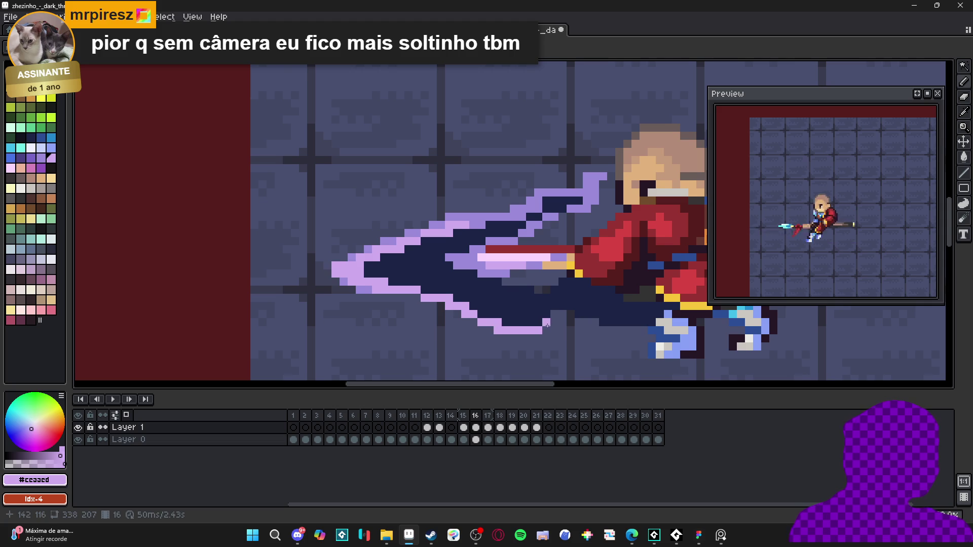
Extend the #ccaaed lower outline with diagonal steps and a horizontal line to the character's feet.
left_click(538, 323)
left_click(546, 314)
mouse_move(553, 314)
left_mouse_down()
mouse_move(562, 315)
mouse_move(550, 324)
left_mouse_up()
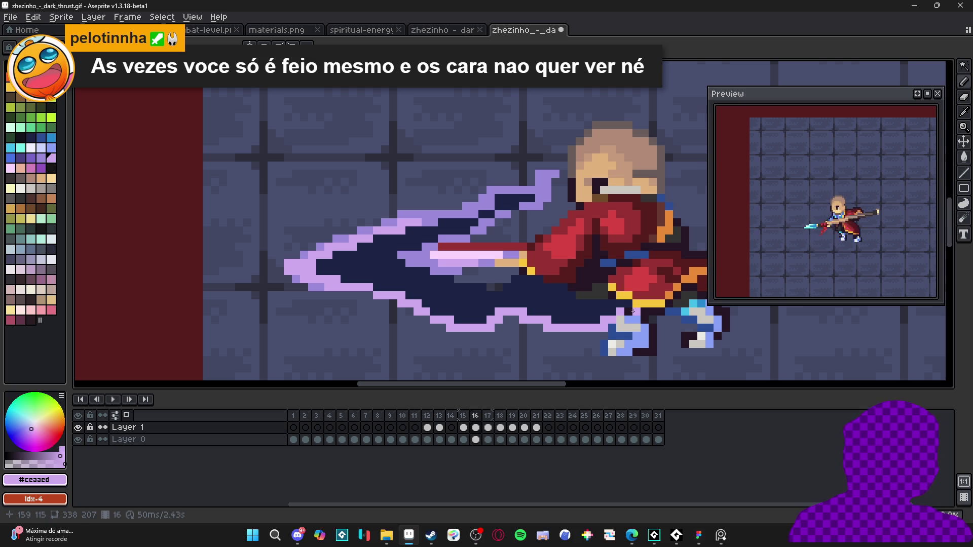
left_click_drag(633, 295, 580, 293)
left_click(572, 288)
left_click(566, 282)
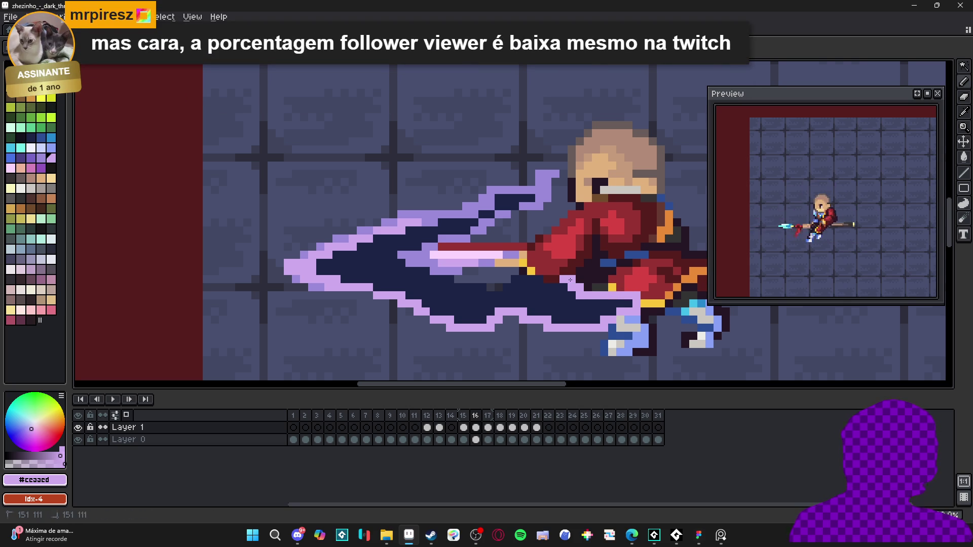
left_click_drag(531, 264, 545, 276)
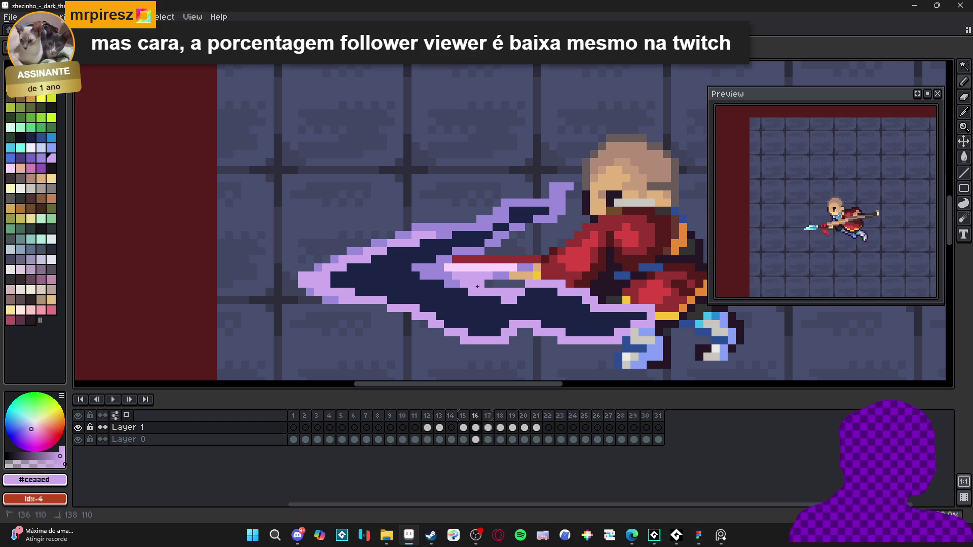
scroll(477, 287, "down", 5)
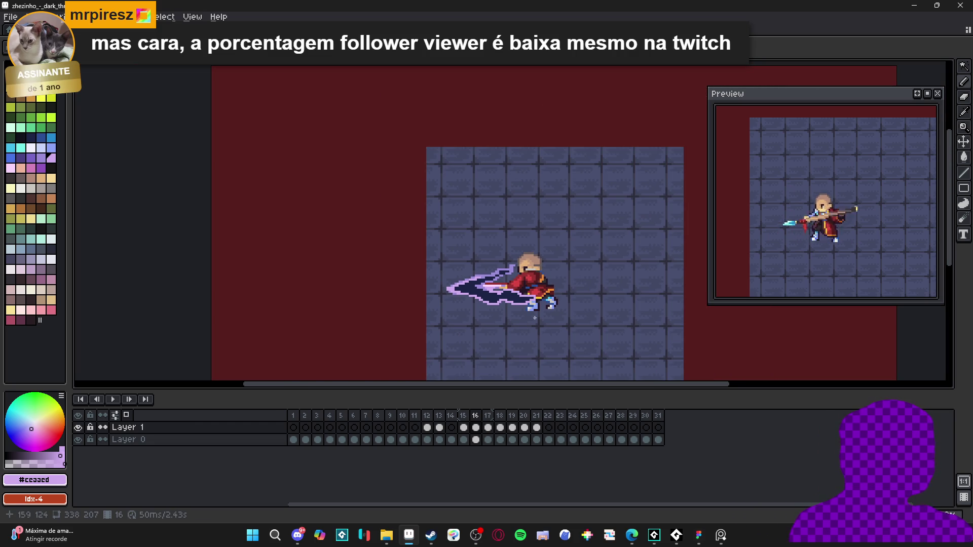
Compare frame 15's pose with frame 16 and zoom in on the slash.
left_click(464, 427)
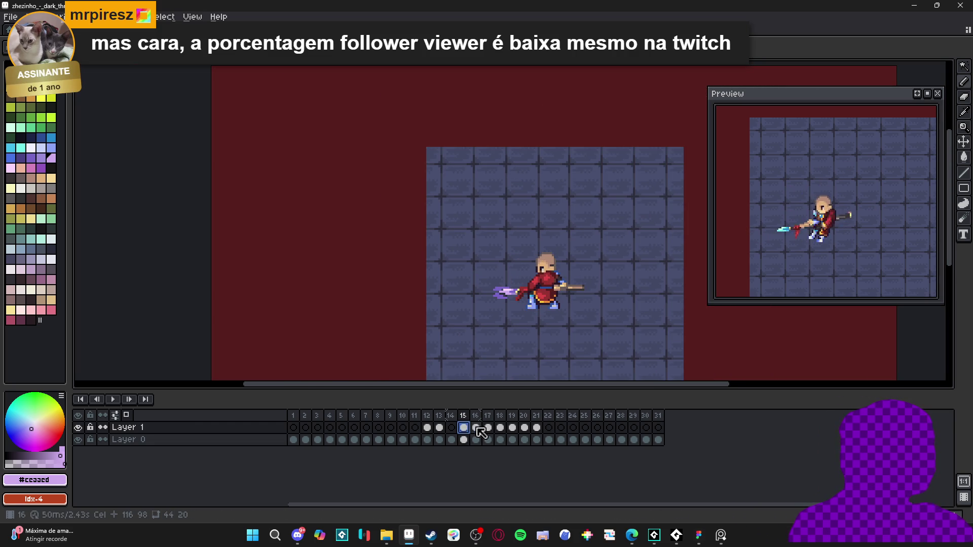
left_click(477, 428)
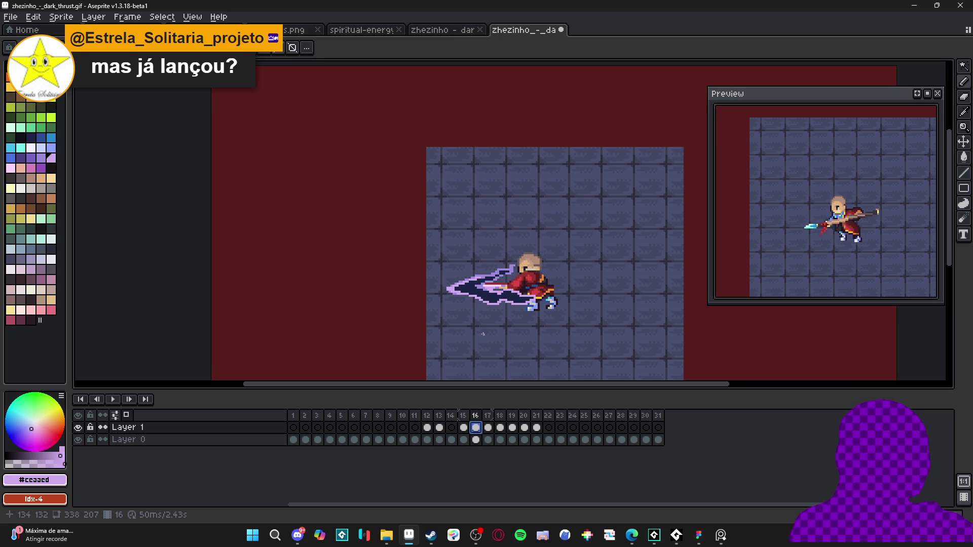
scroll(493, 313, "up", 1)
scroll(476, 294, "up", 1)
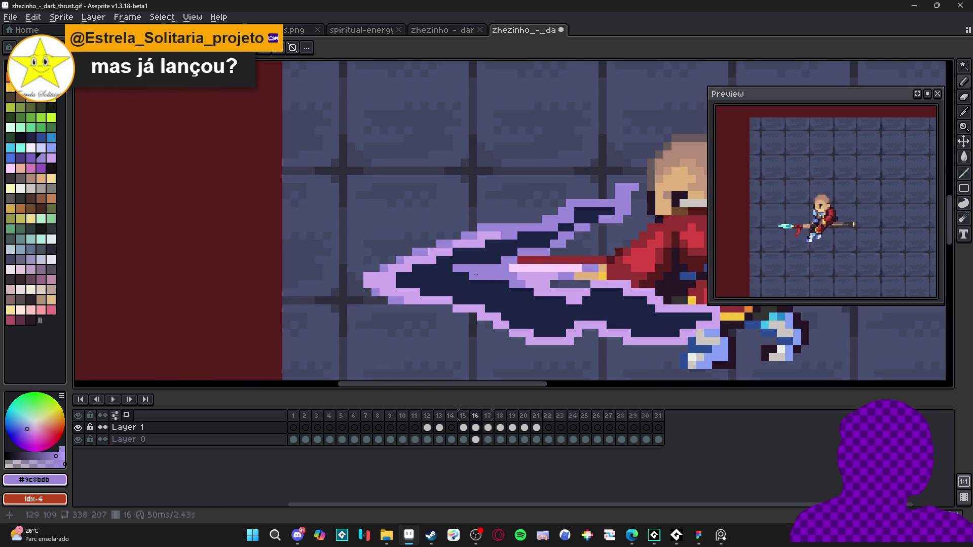
scroll(506, 259, "down", 2)
scroll(505, 313, "up", 1)
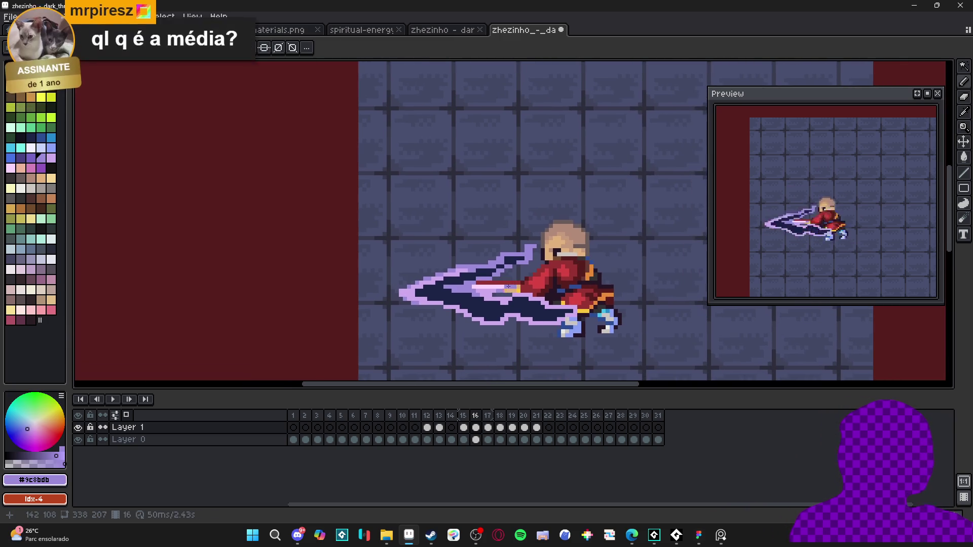
scroll(505, 313, "up", 1)
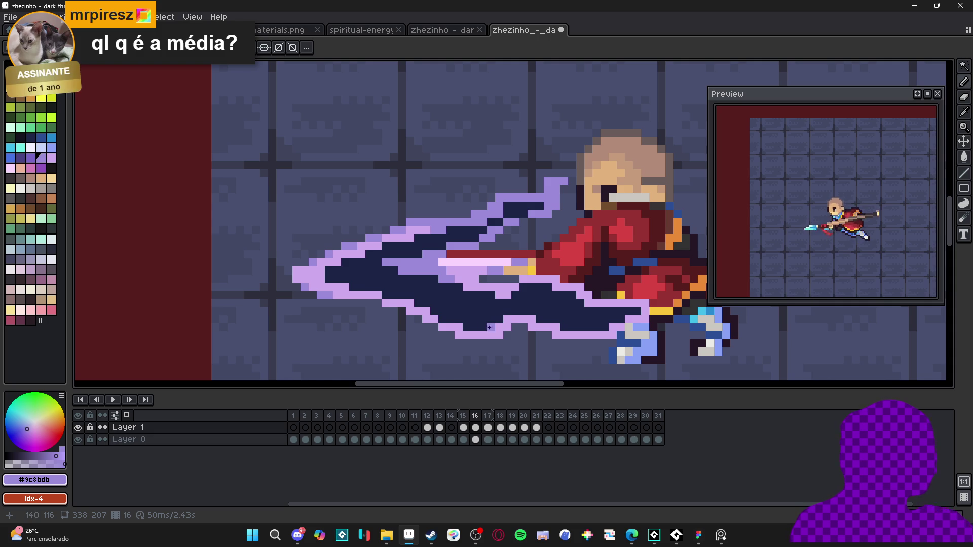
Paint a short row of #ccaaed pixels along the slash's lower edge.
left_click_drag(468, 327, 488, 327)
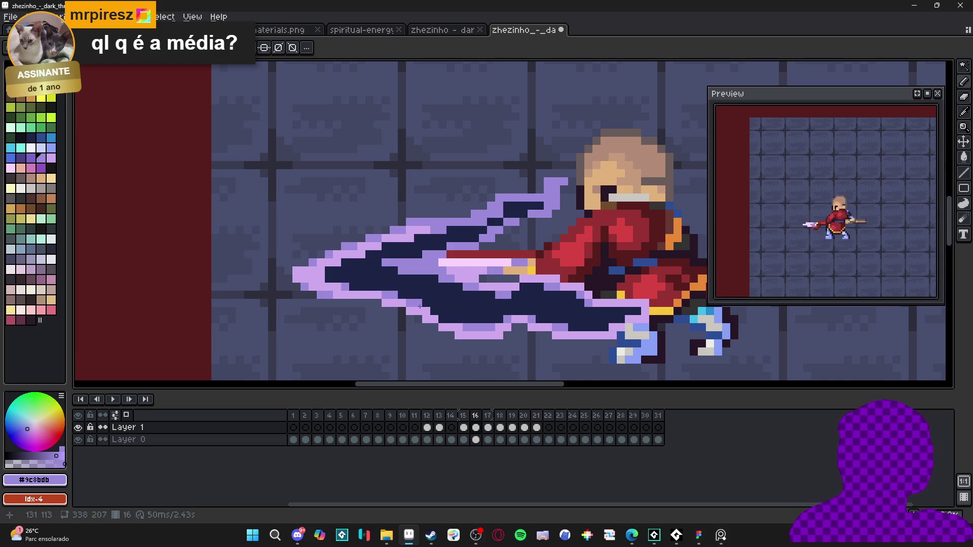
scroll(432, 315, "down", 3)
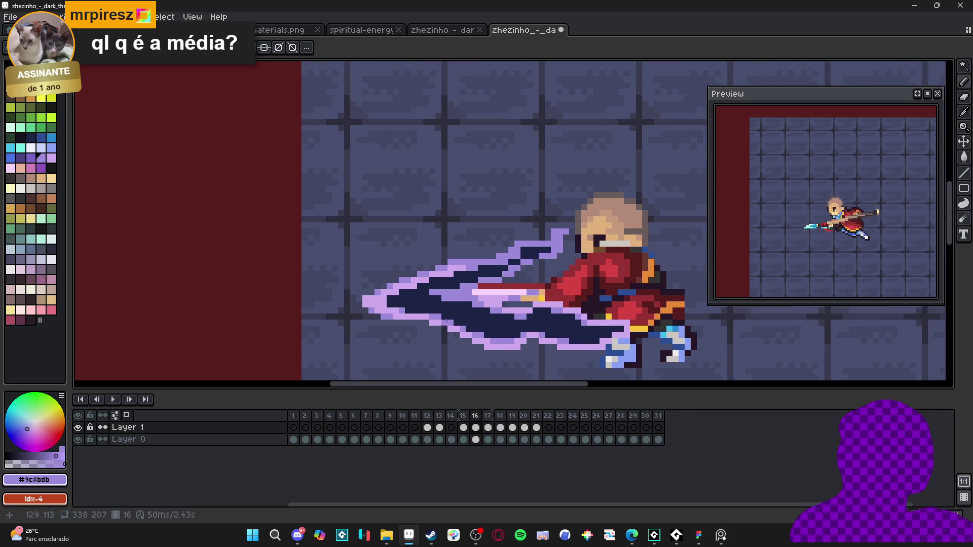
scroll(516, 337, "down", 1)
scroll(516, 336, "down", 2)
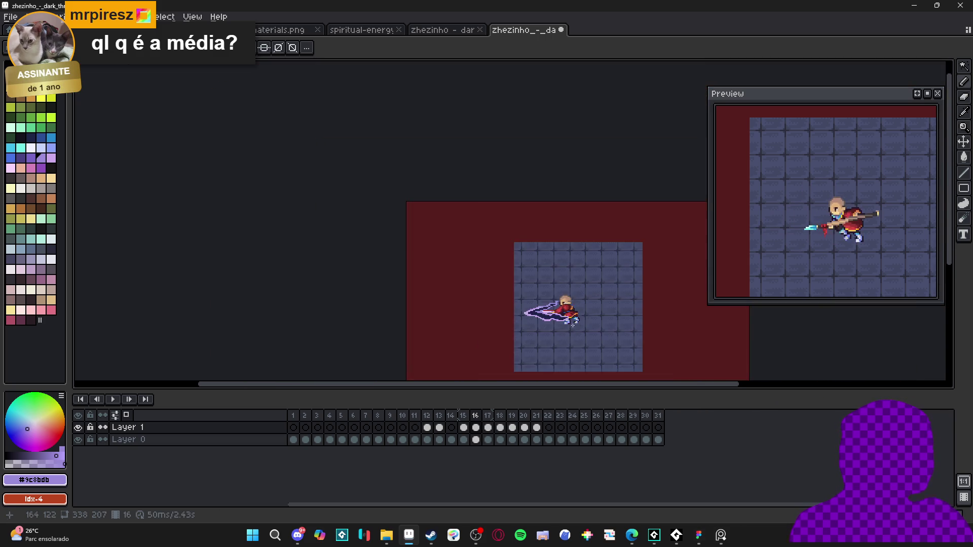
scroll(557, 324, "up", 3)
scroll(556, 325, "up", 1)
scroll(456, 295, "up", 2)
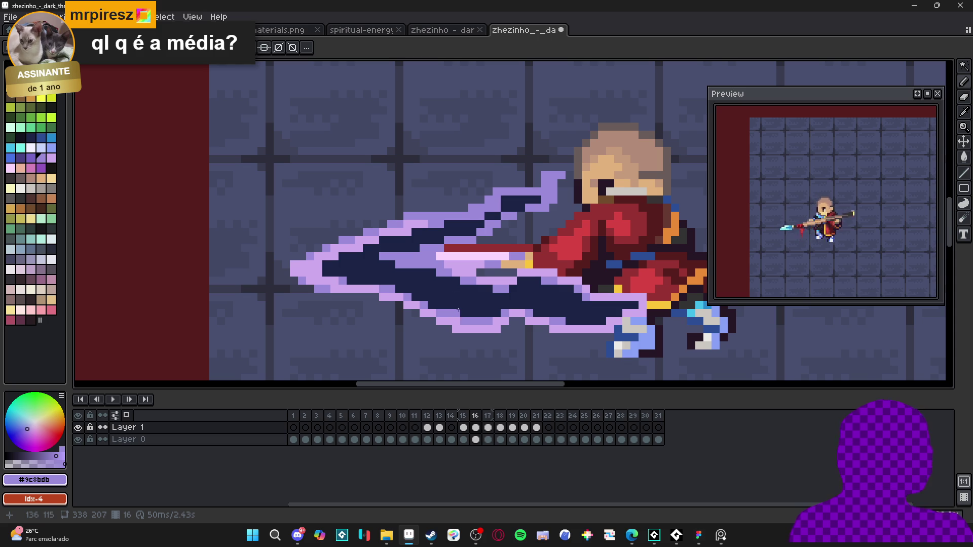
scroll(465, 308, "down", 1)
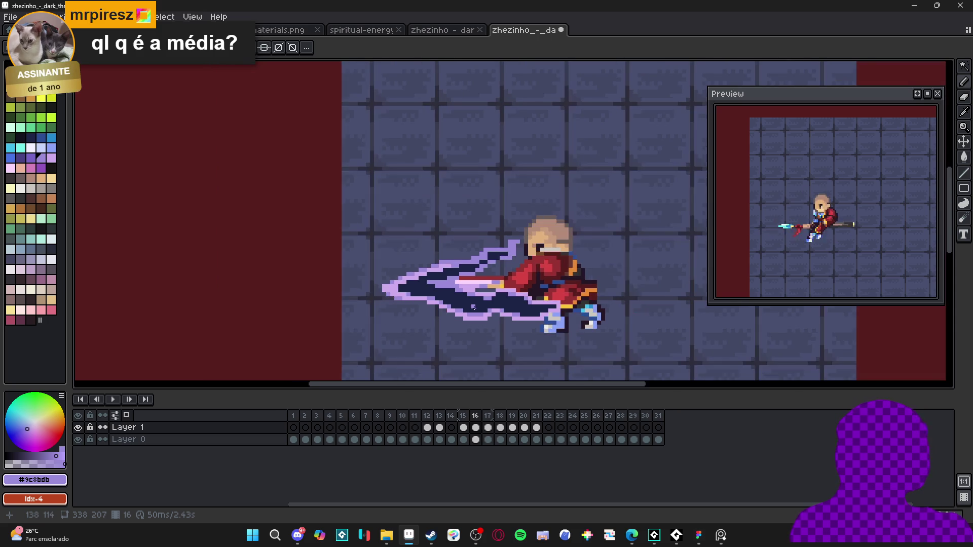
scroll(477, 307, "down", 1)
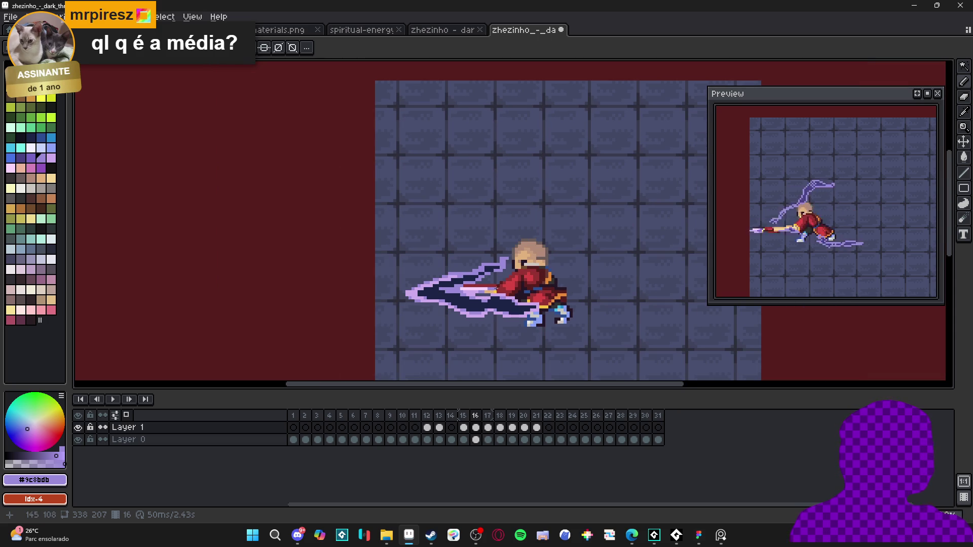
scroll(495, 289, "down", 1)
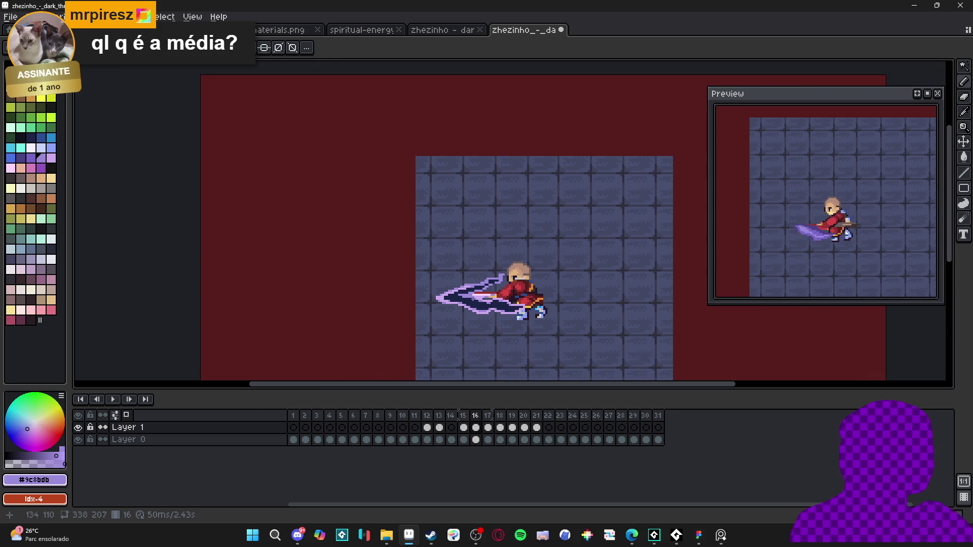
scroll(470, 299, "up", 2)
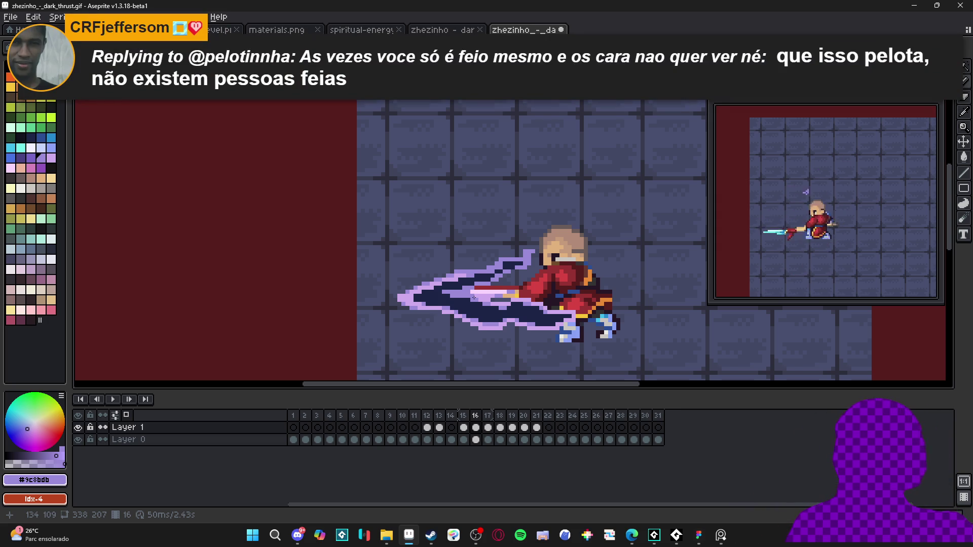
scroll(513, 277, "up", 3)
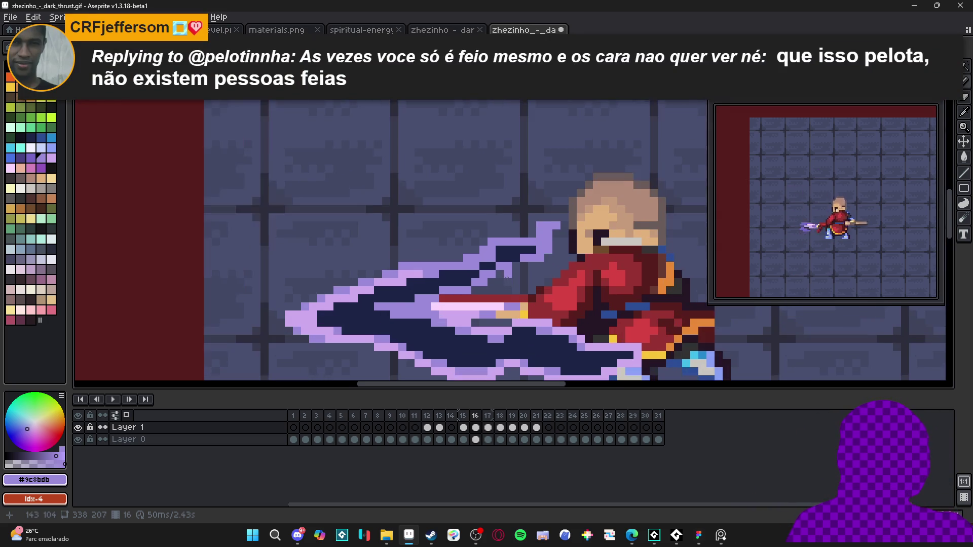
Erase the purple blade pixels above the spear and save the animation.
key("e")
mouse_move(554, 241)
left_mouse_down()
mouse_move(504, 304)
mouse_move(510, 285)
mouse_move(369, 288)
mouse_move(368, 270)
left_mouse_up()
left_click(387, 311, "alt")
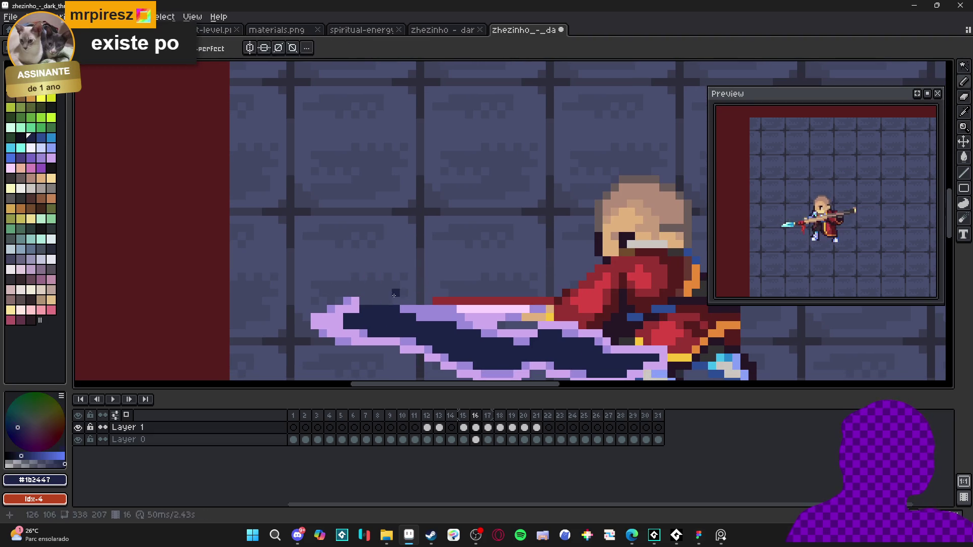
key("v")
scroll(403, 302, "down", 1)
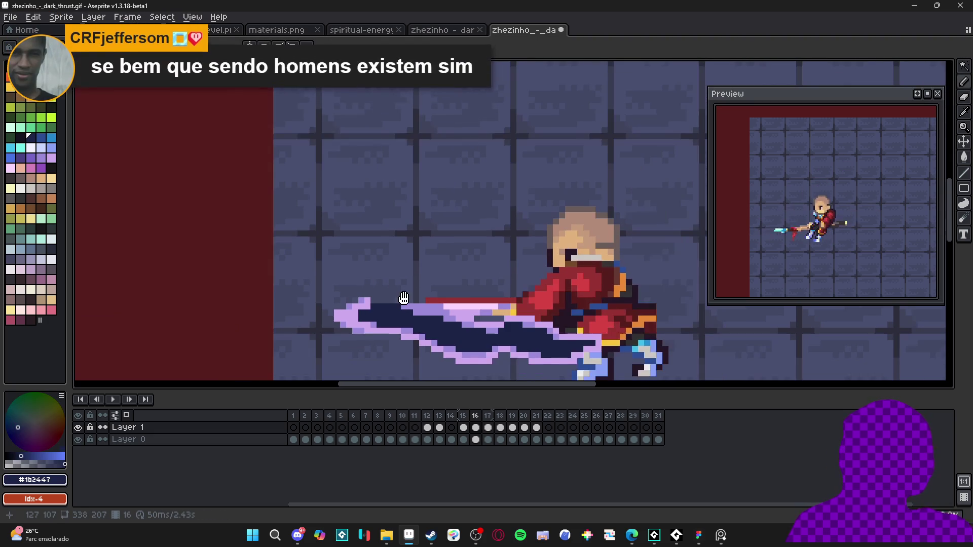
key("ctrl+s")
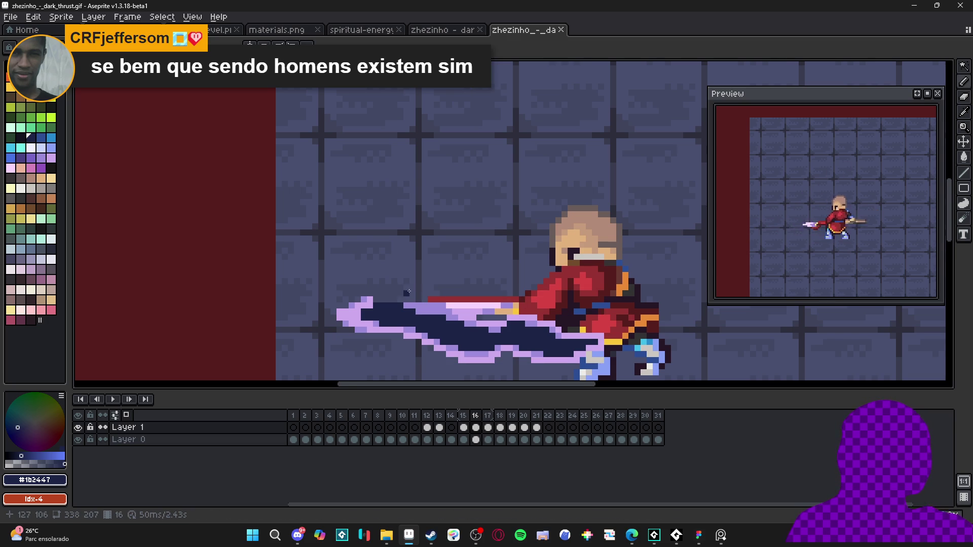
Build the navy spike taller, extending its right end and top edge.
scroll(411, 289, "up", 2)
left_click(431, 301)
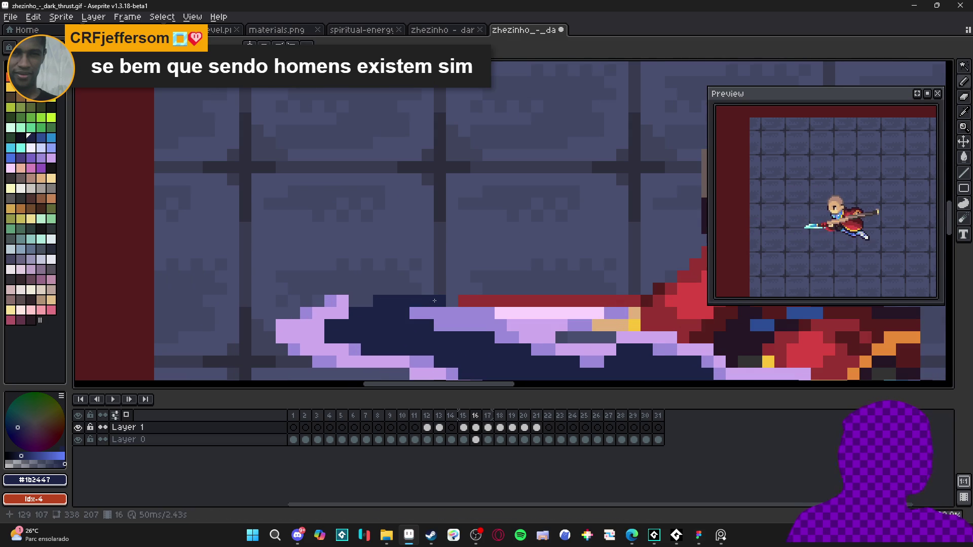
scroll(429, 304, "down", 1)
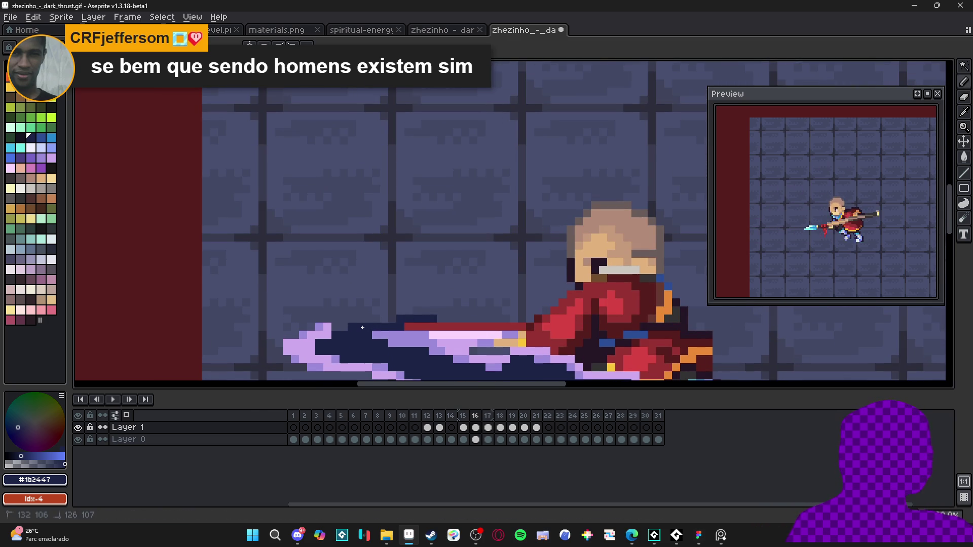
left_click(413, 325)
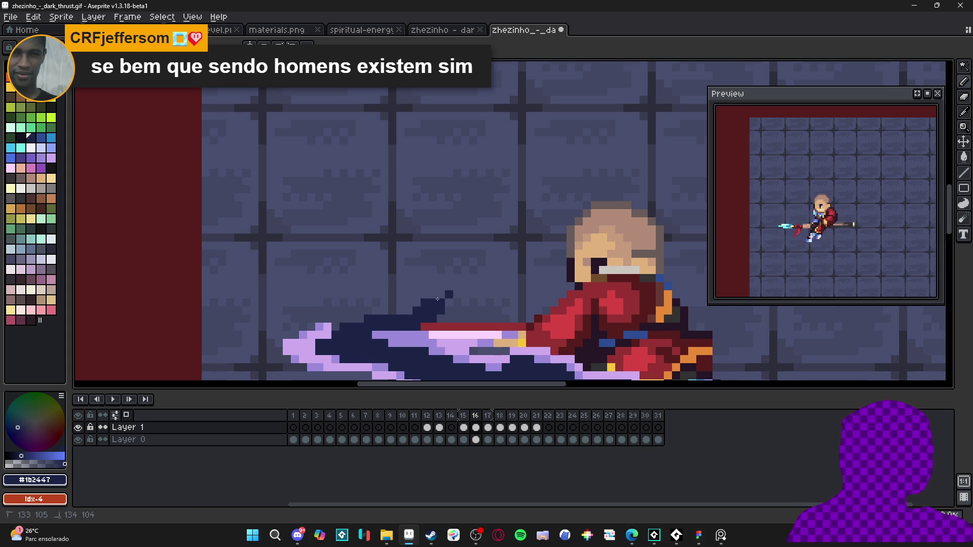
mouse_move(459, 294)
left_mouse_down()
mouse_move(482, 296)
mouse_move(469, 287)
left_mouse_up()
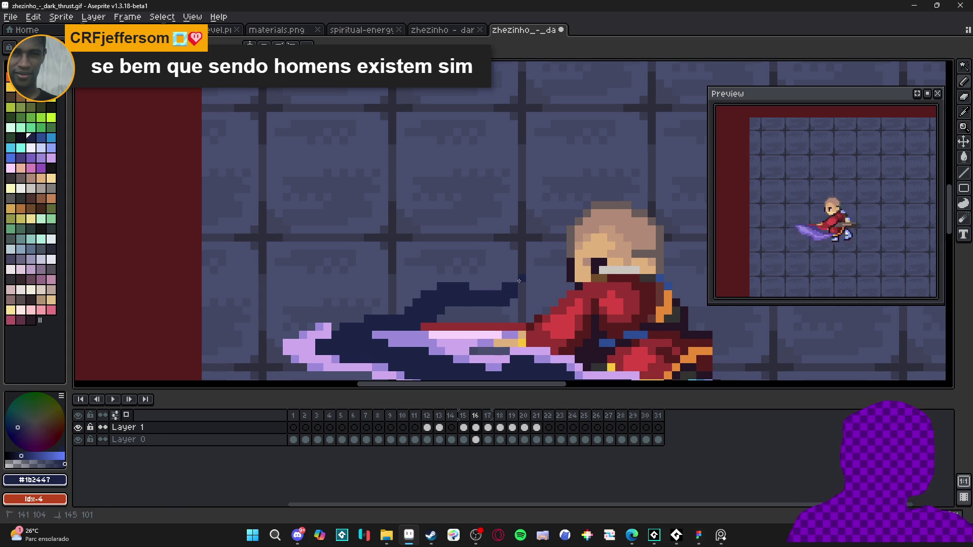
left_click(493, 278)
left_click_drag(509, 270, 548, 260)
scroll(501, 269, "down", 2)
scroll(514, 255, "up", 2)
left_click(480, 252)
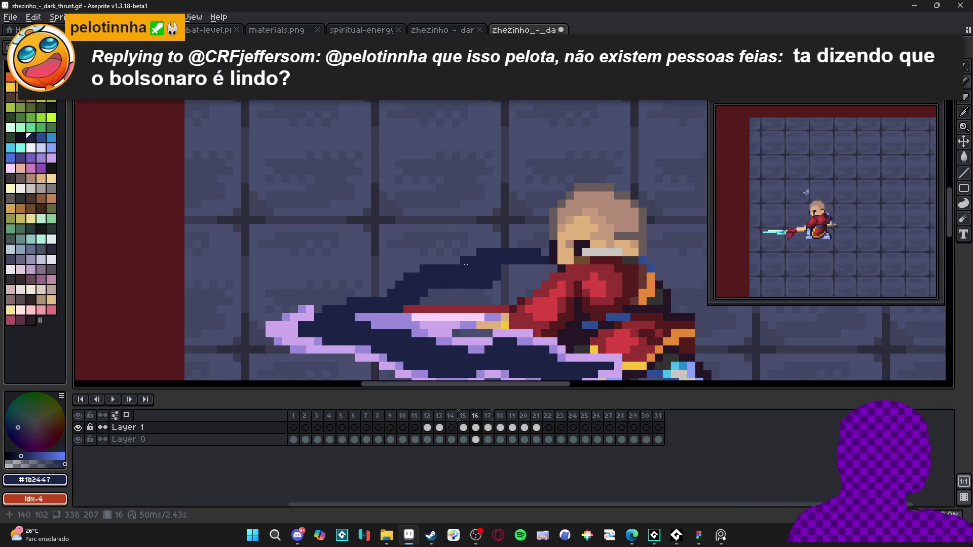
scroll(473, 263, "down", 1)
left_click_drag(453, 278, 451, 277)
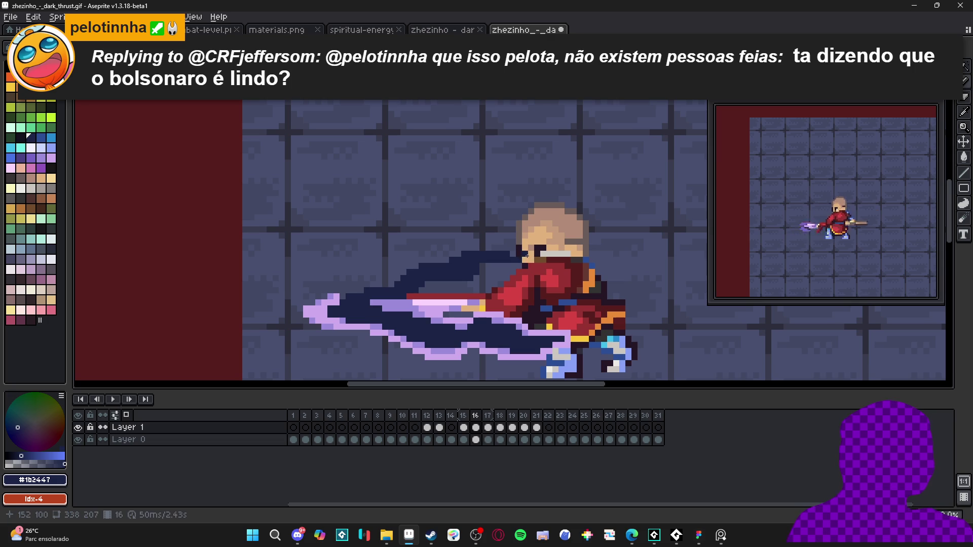
Pick lilac #ccaaed and paint the outline along the blade's top edge.
key("e")
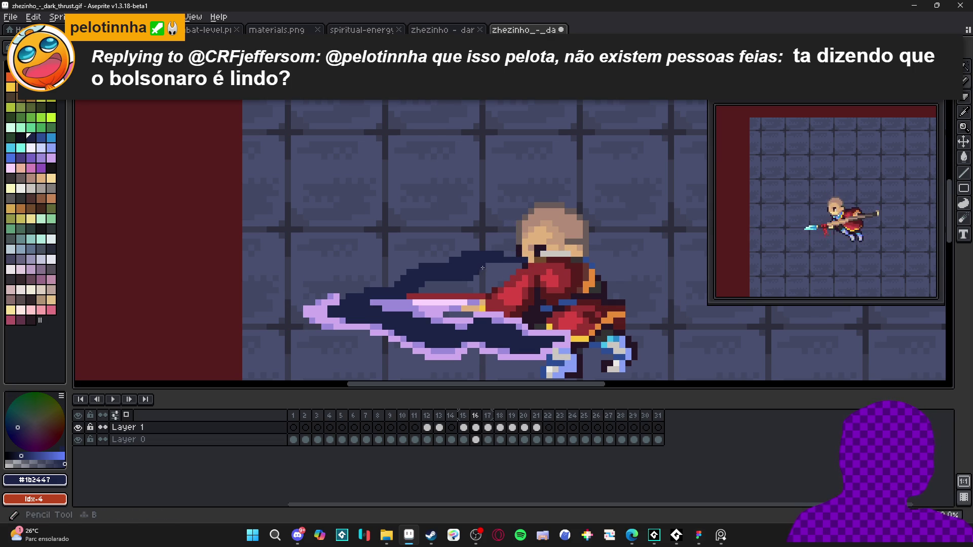
scroll(488, 266, "down", 1)
scroll(465, 265, "up", 3)
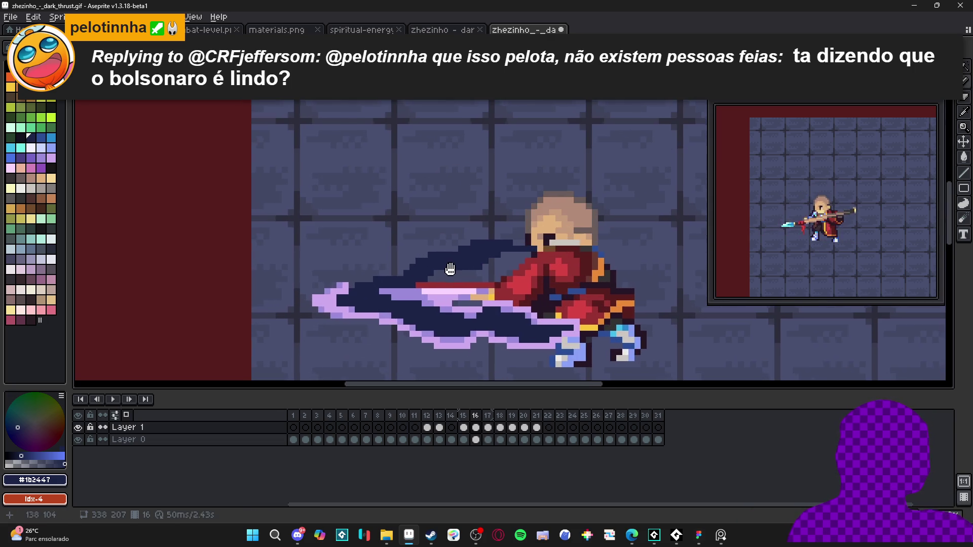
key("b")
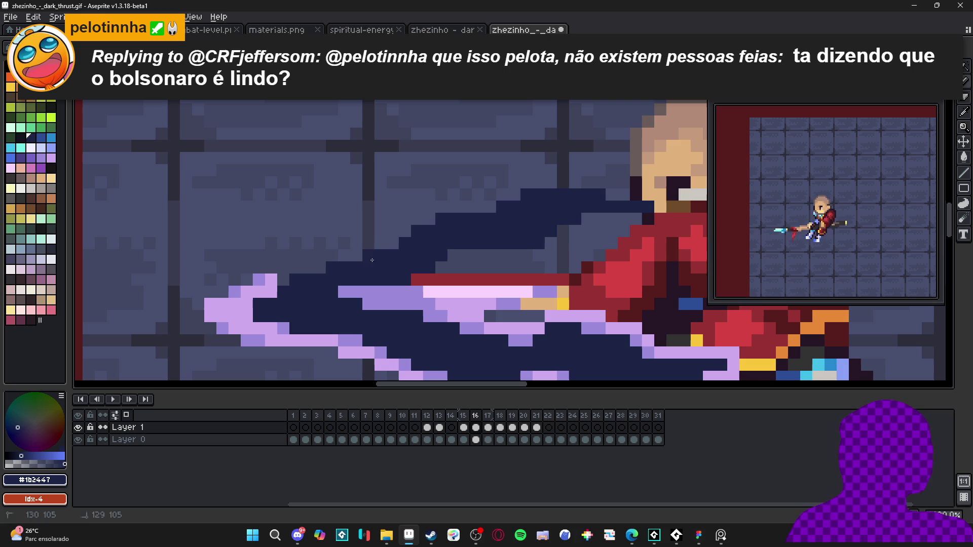
scroll(372, 260, "down", 5)
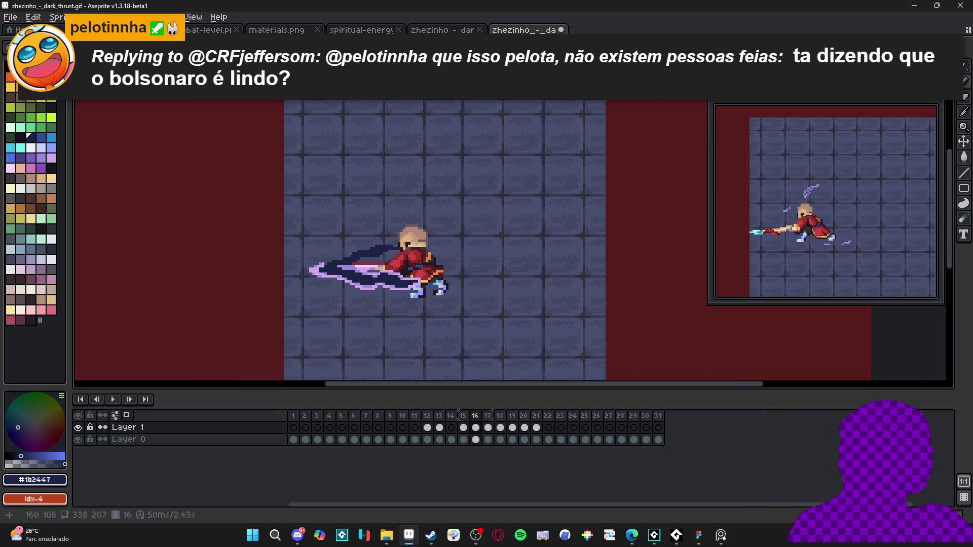
scroll(326, 269, "up", 3)
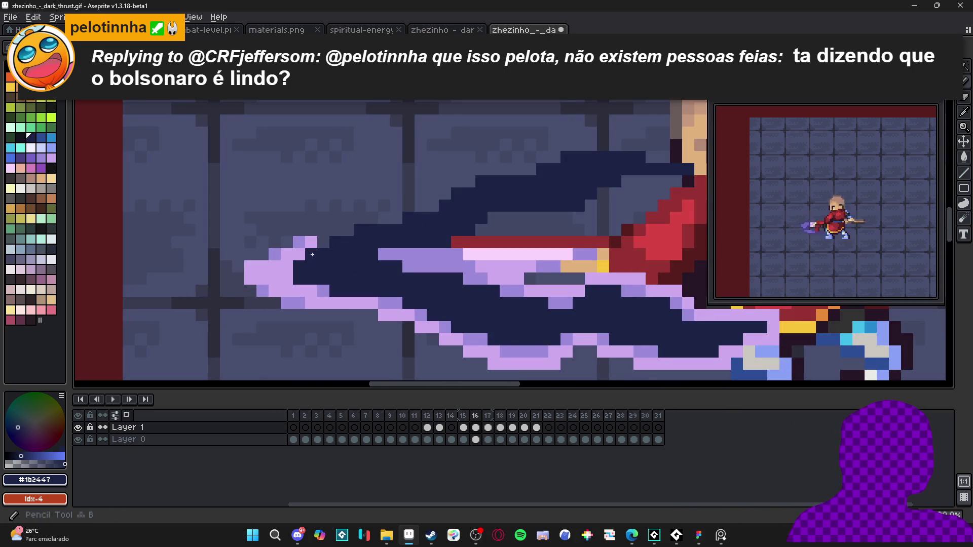
left_click(311, 248, "alt")
mouse_move(323, 242)
left_mouse_down()
mouse_move(483, 173)
mouse_move(467, 221)
left_mouse_up()
left_click_drag(467, 221, 400, 219)
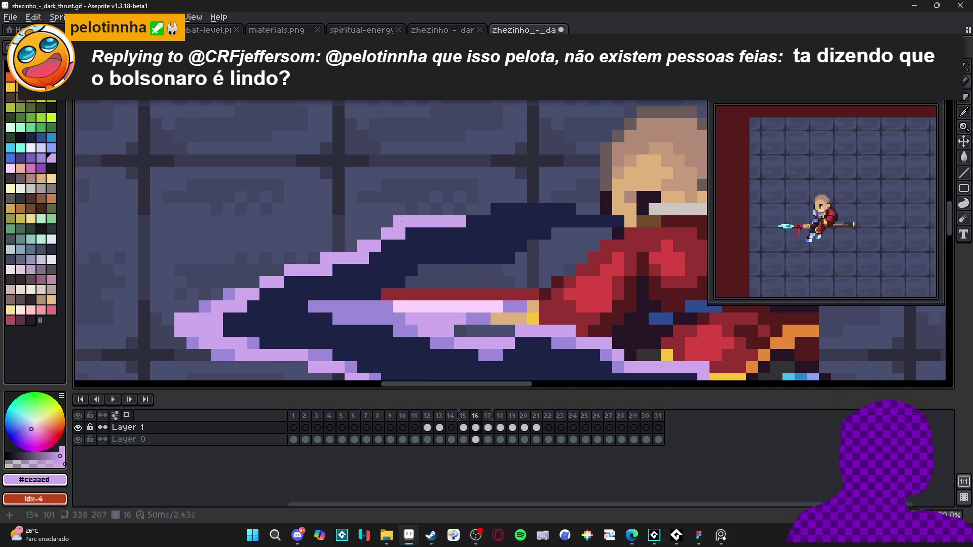
Finish the lilac upper outline rightward along the blade top toward the character's head.
left_click(485, 209)
left_click(460, 209)
left_click(497, 197)
mouse_move(501, 195)
left_mouse_down()
mouse_move(572, 197)
mouse_move(634, 222)
mouse_move(534, 245)
left_mouse_up()
left_click(509, 270)
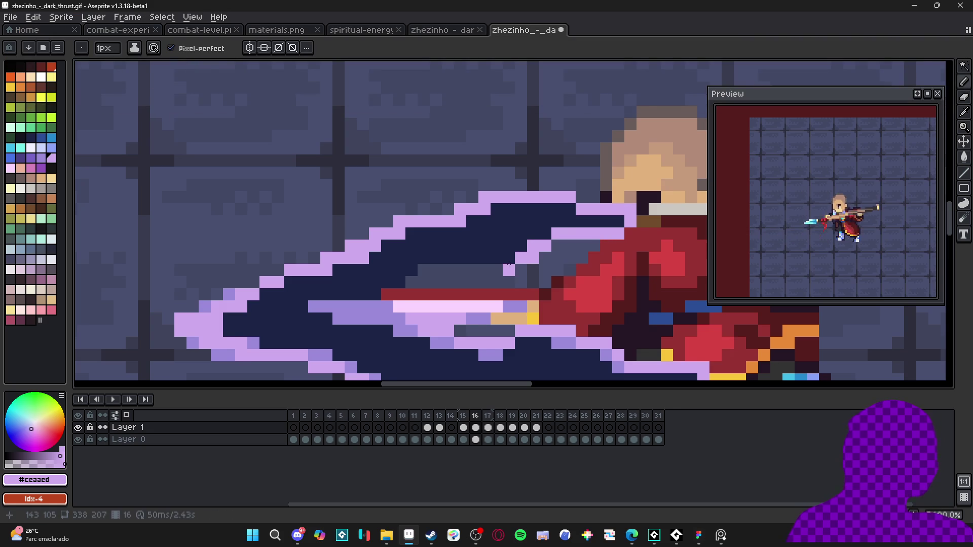
scroll(522, 264, "left", 1)
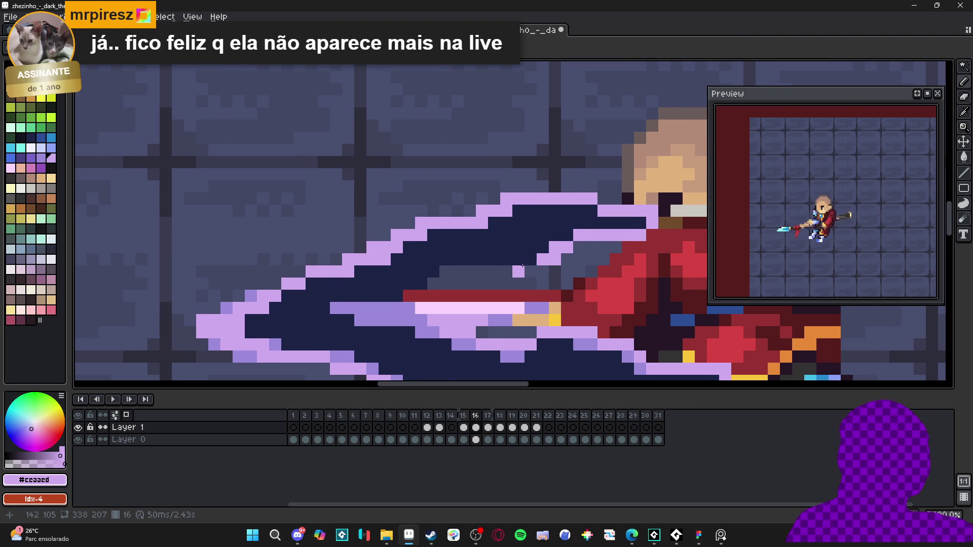
left_click_drag(523, 265, 568, 288)
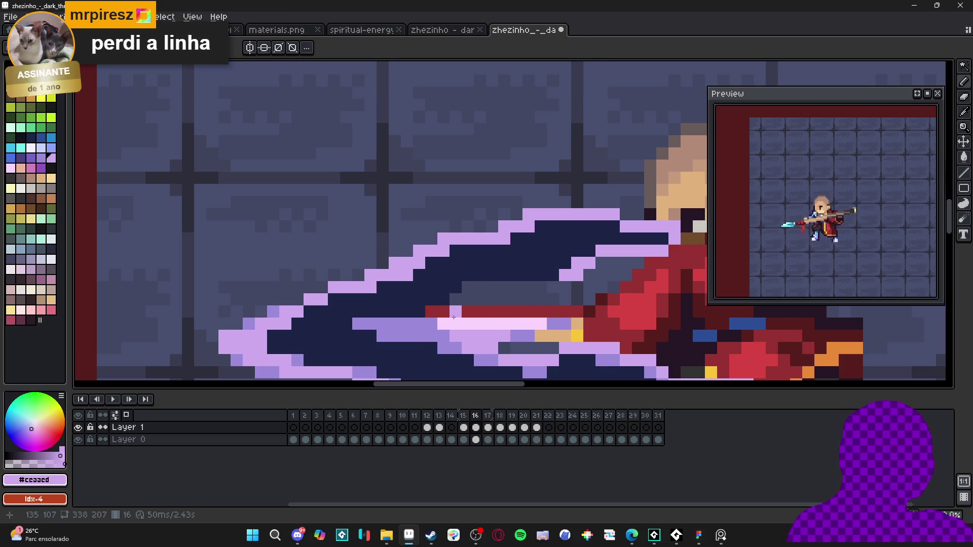
Draw a light-purple inner line running diagonally through the slash.
left_click(550, 291)
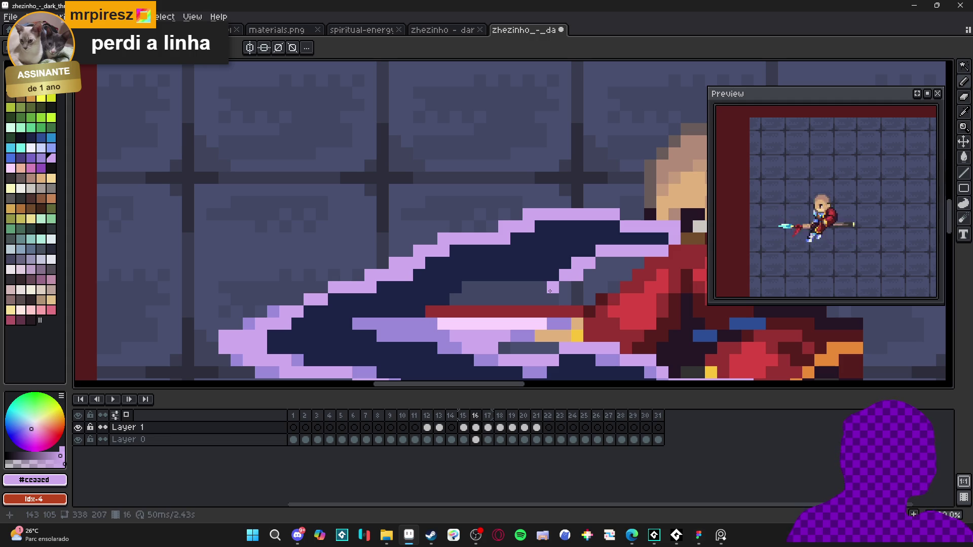
left_click(467, 287, "shift")
left_click(439, 306, "shift")
left_click(431, 311)
left_click(454, 311)
left_click(467, 300)
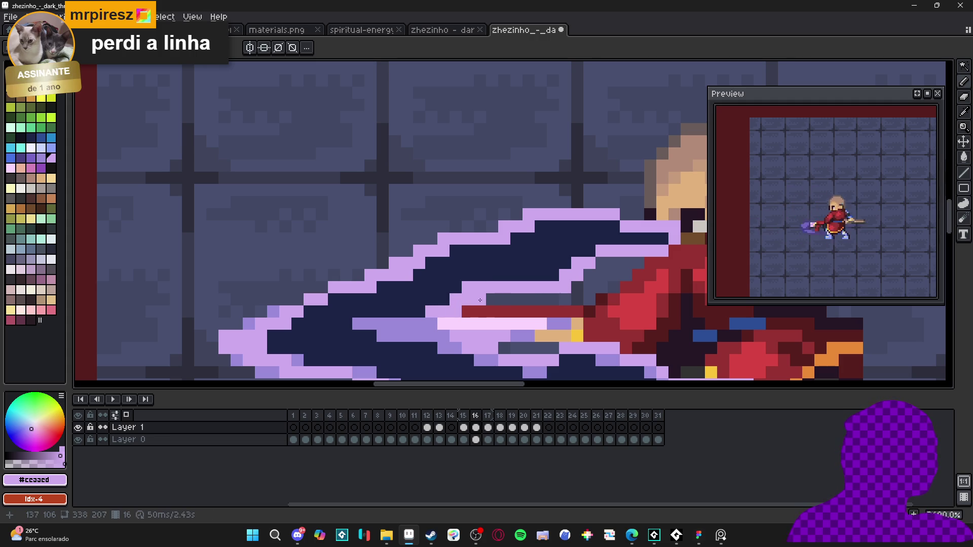
scroll(565, 287, "down", 5)
scroll(504, 282, "up", 3)
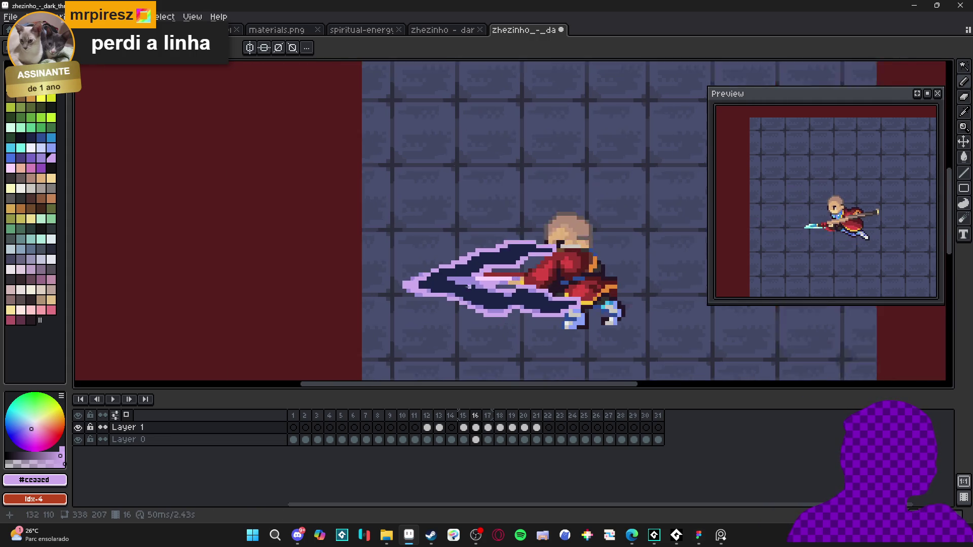
Pick medium purple #9c8bdb and recolour outline pixels, undoing one stray pixel.
left_click(483, 289, "alt")
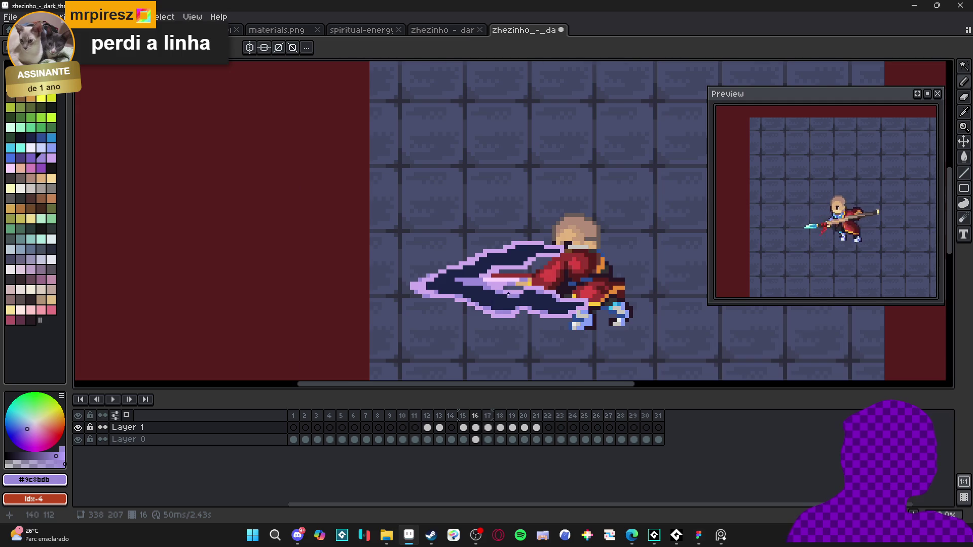
scroll(483, 283, "up", 2)
left_click(483, 266)
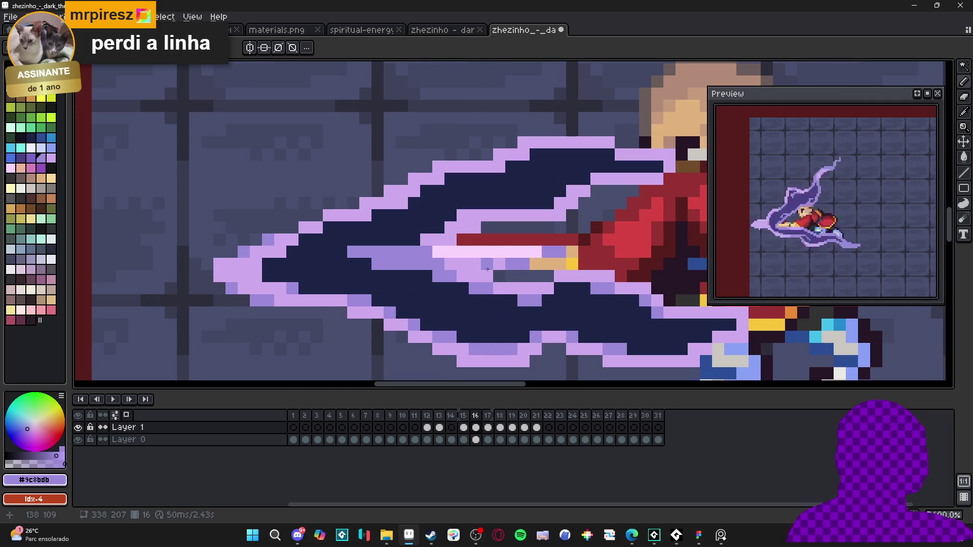
key("ctrl+z")
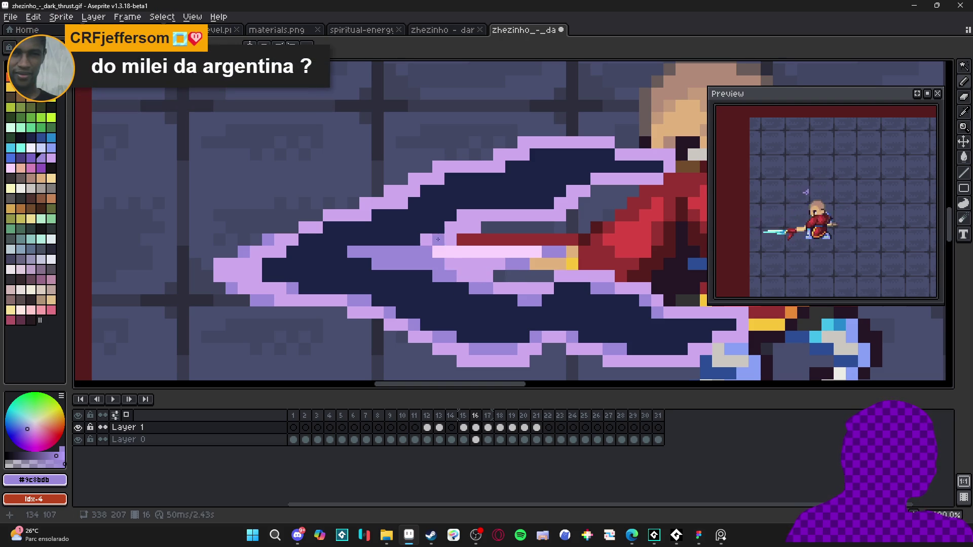
left_click(414, 239)
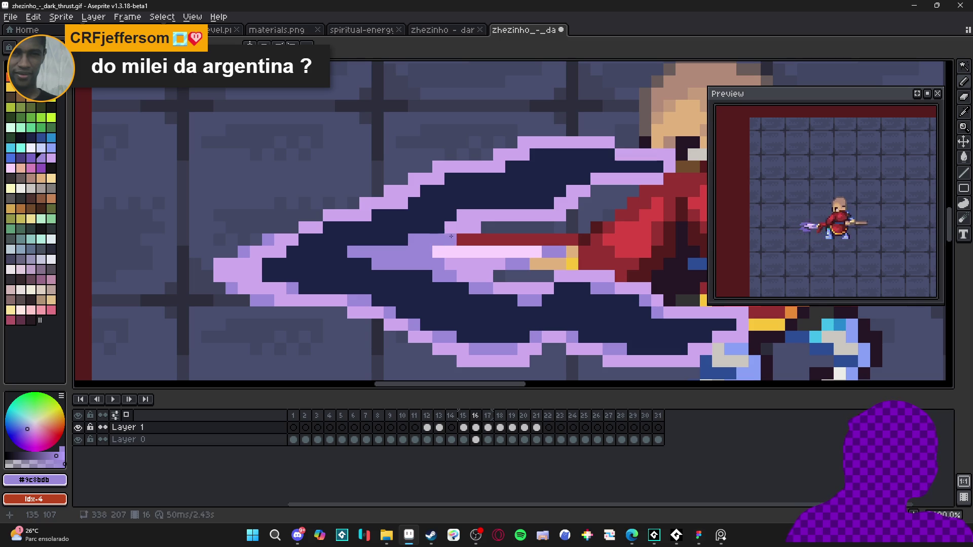
mouse_move(450, 227)
left_mouse_down()
mouse_move(464, 214)
mouse_move(517, 223)
left_mouse_up()
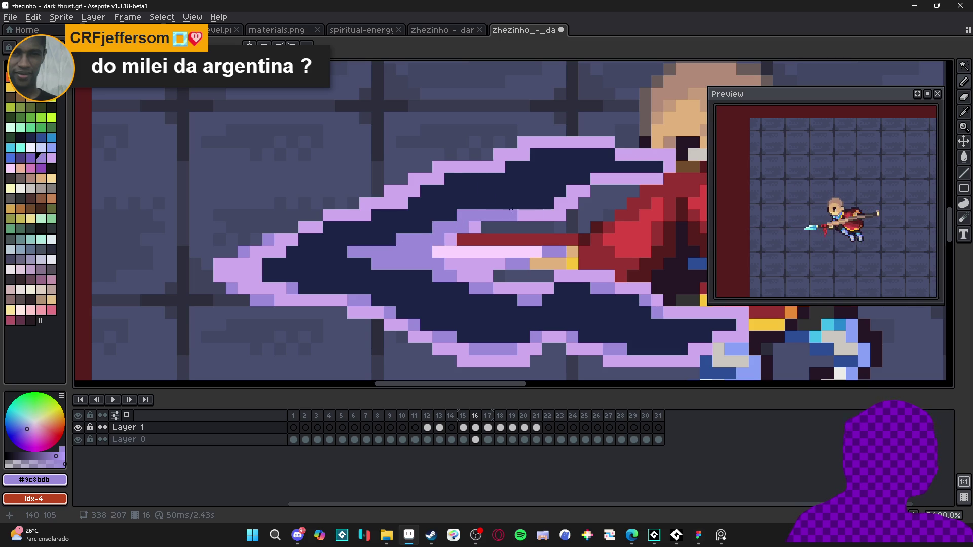
Shade the wing's upper edge and outline pixels medium purple.
left_click(439, 168)
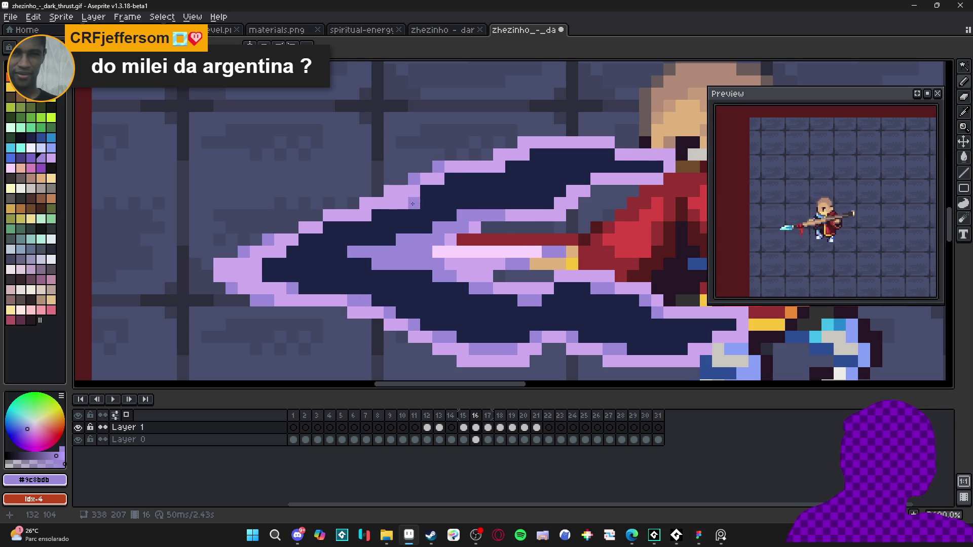
left_click_drag(401, 201, 368, 216)
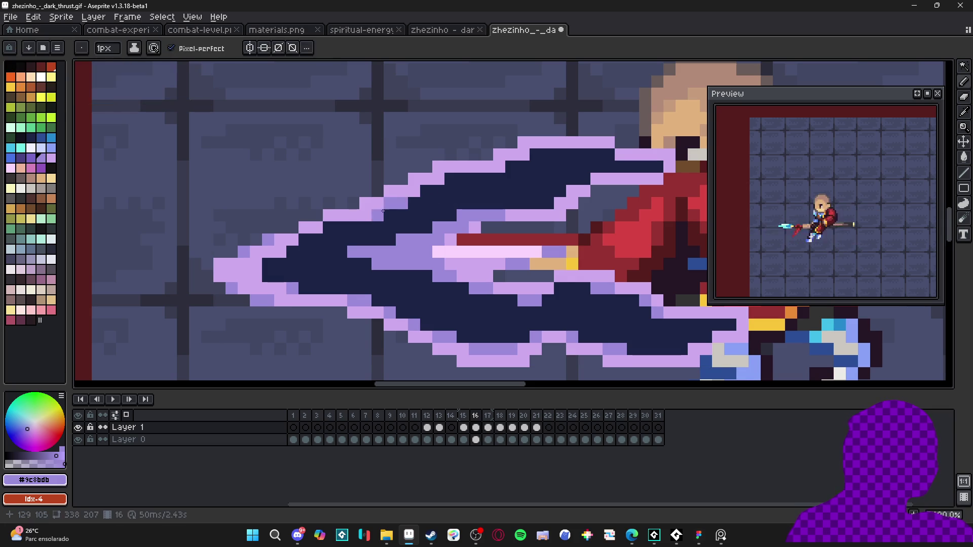
left_click(450, 179)
left_click(500, 167)
left_click_drag(536, 154, 547, 152)
left_click(602, 155)
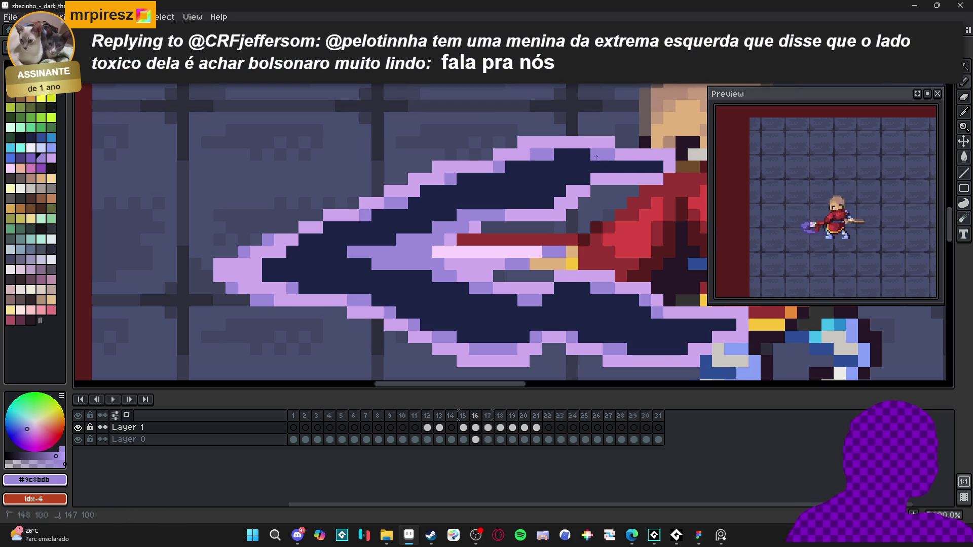
left_click(651, 167)
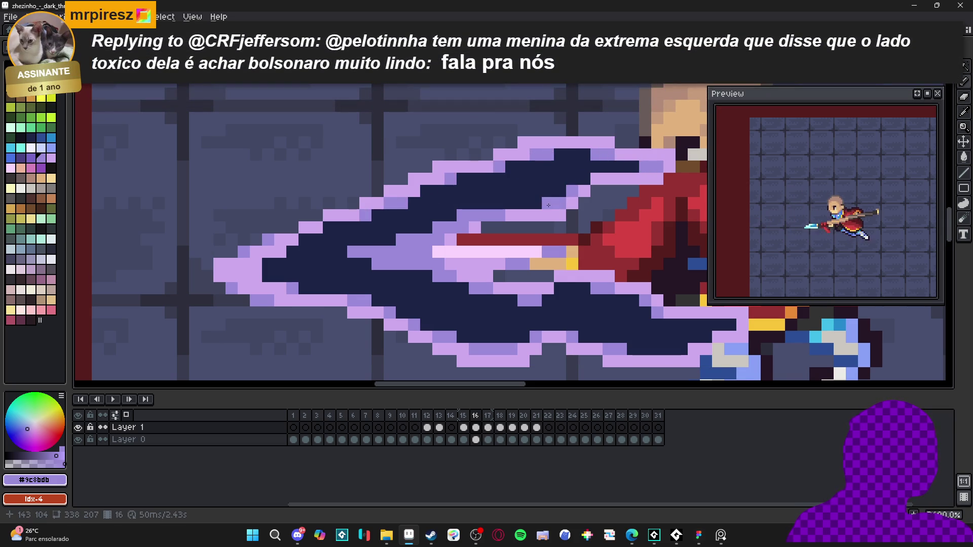
left_click_drag(456, 224, 498, 230)
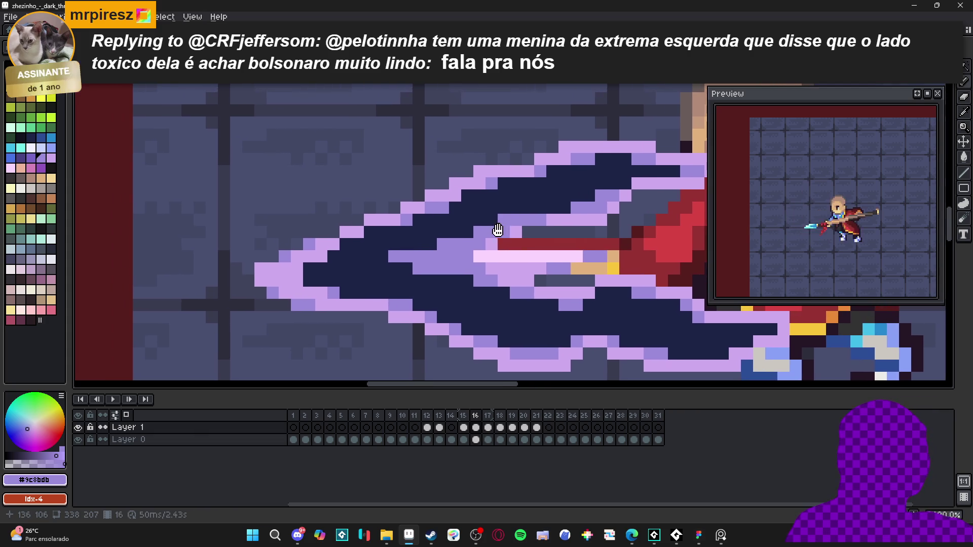
scroll(498, 230, "down", 1)
scroll(465, 268, "up", 1)
left_click_drag(464, 269, 466, 268)
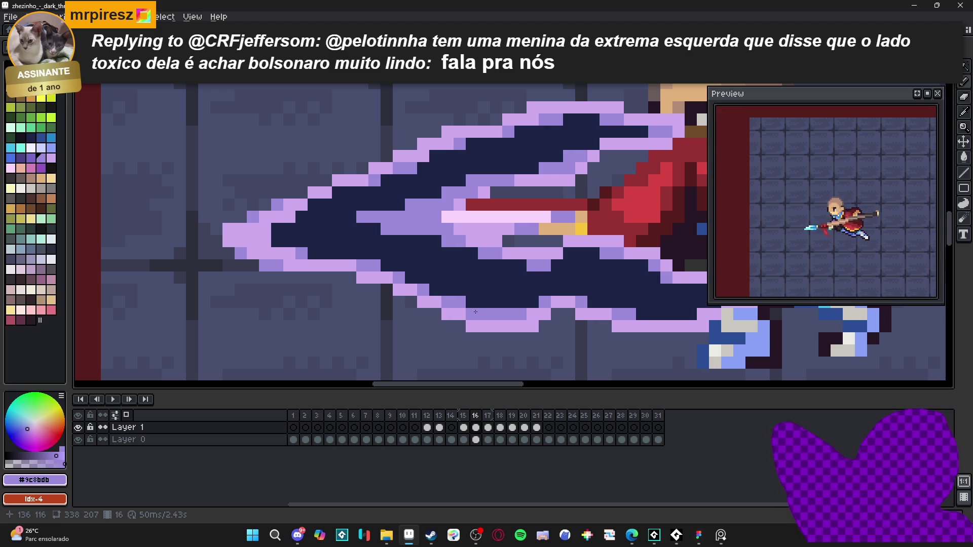
scroll(526, 297, "down", 3)
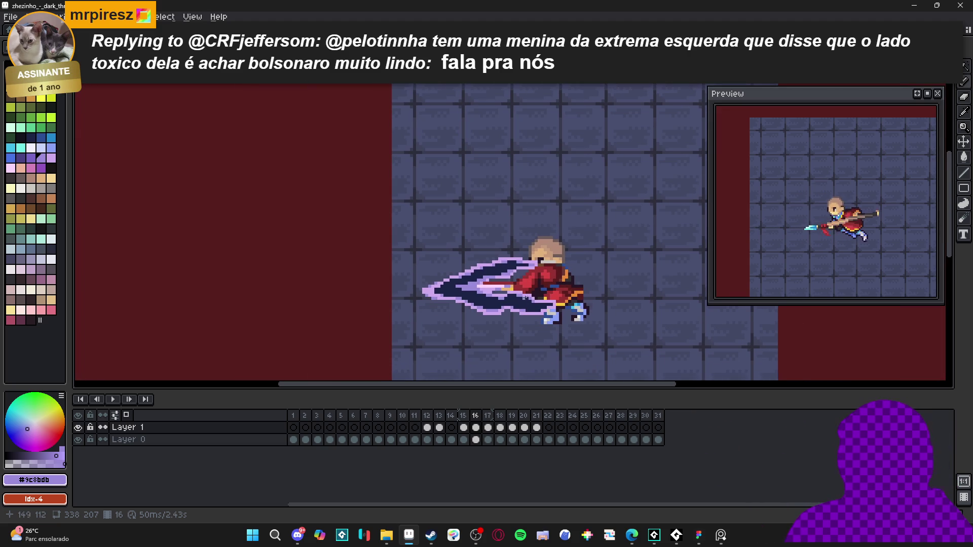
Paint lavender and navy outline pixels beside the character's head on frame 16's slash.
scroll(525, 293, "up", 4)
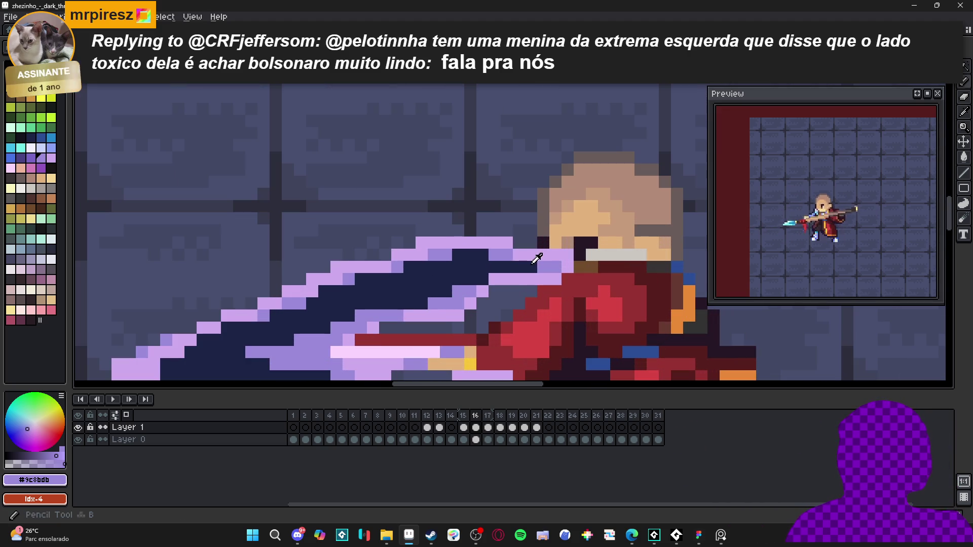
left_click(532, 242, "alt")
left_click(519, 253, "alt")
left_click_drag(518, 230, 548, 240)
right_click(549, 268)
scroll(549, 274, "right", 1)
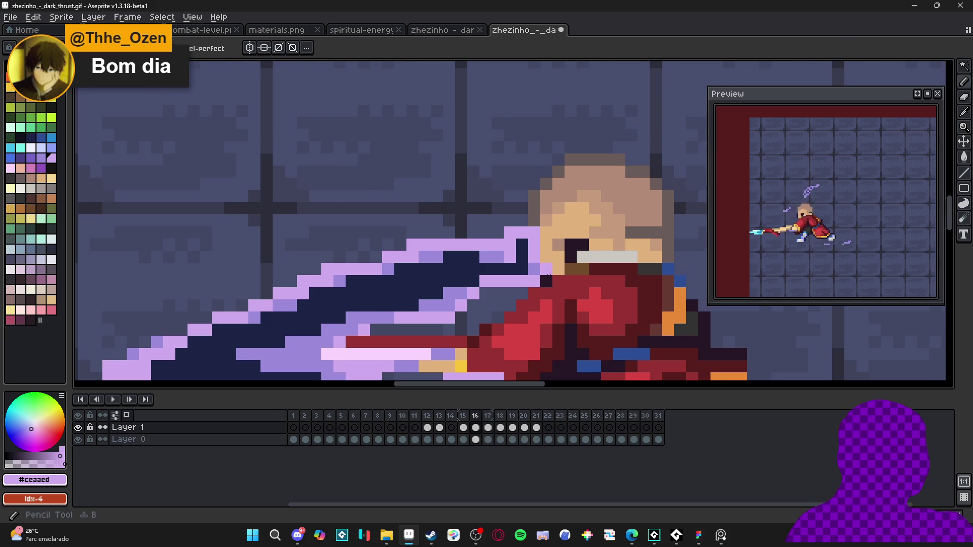
left_click(546, 239)
left_click(522, 256, "alt")
left_click_drag(522, 244, 533, 244)
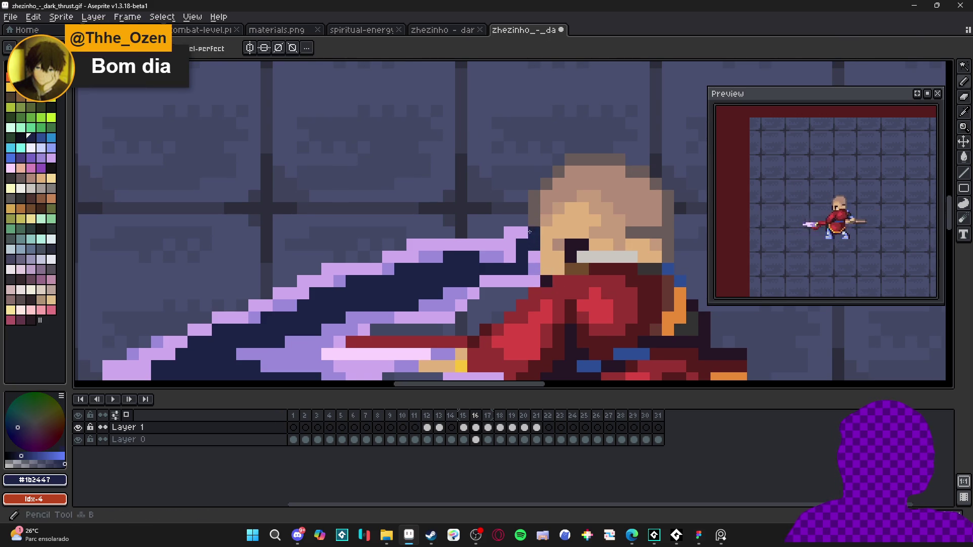
left_click(545, 243, "alt")
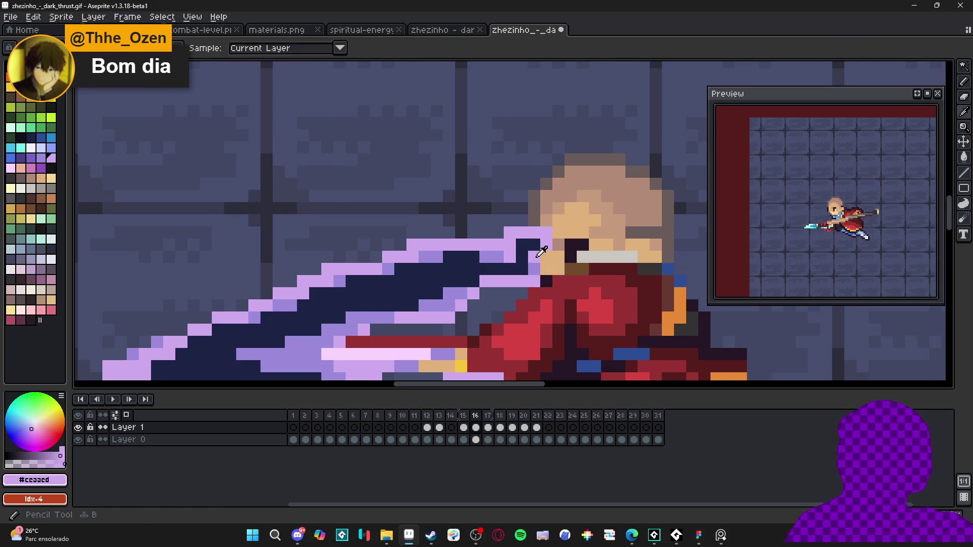
Turn a lavender outline pixel navy and recolour two navy pixels medium purple.
left_click(506, 259, "alt")
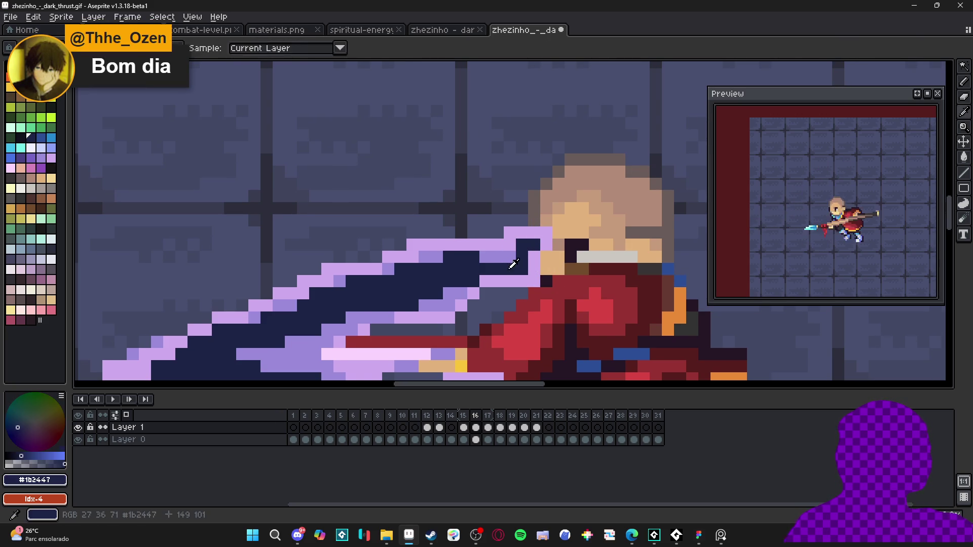
left_click(506, 259)
scroll(512, 257, "down", 2)
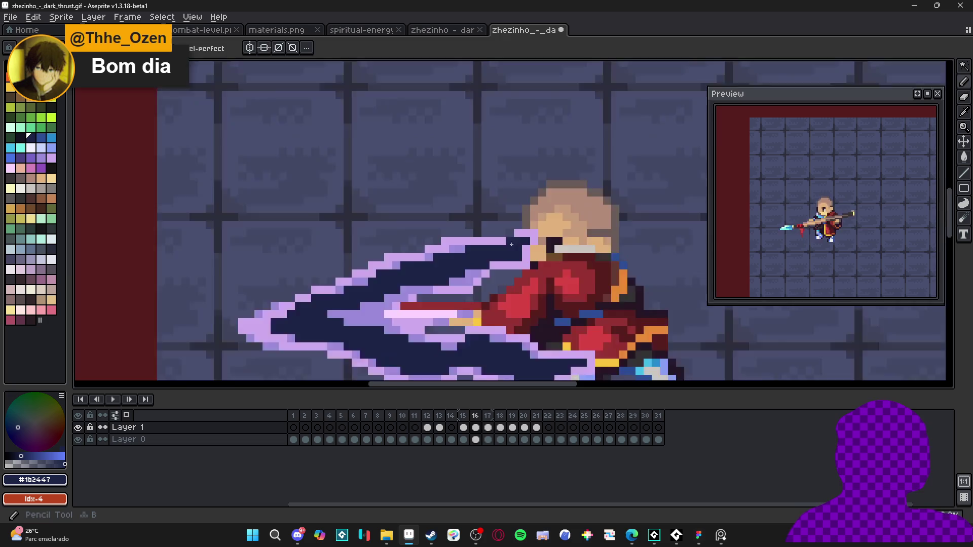
scroll(515, 256, "down", 3)
scroll(493, 224, "up", 3)
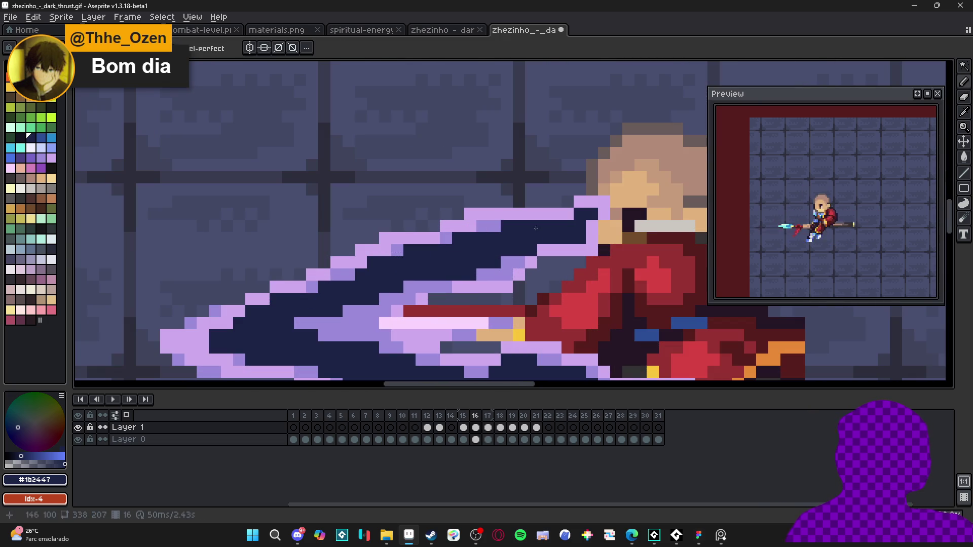
left_click(500, 226, "alt")
left_click_drag(580, 226, 583, 237)
Drop the selection and paint a medium purple band along the slash's dark inner edge.
key("ctrl+d")
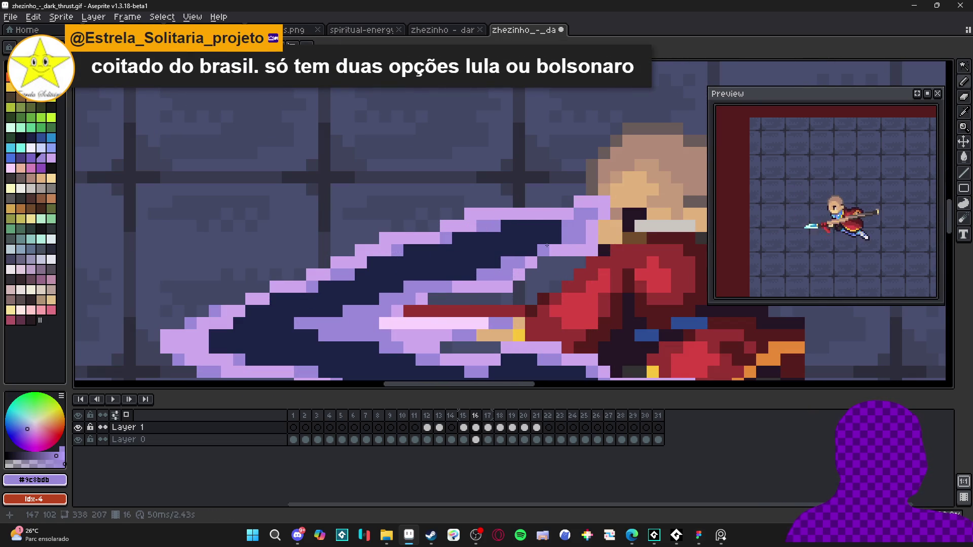
scroll(497, 269, "left", 5)
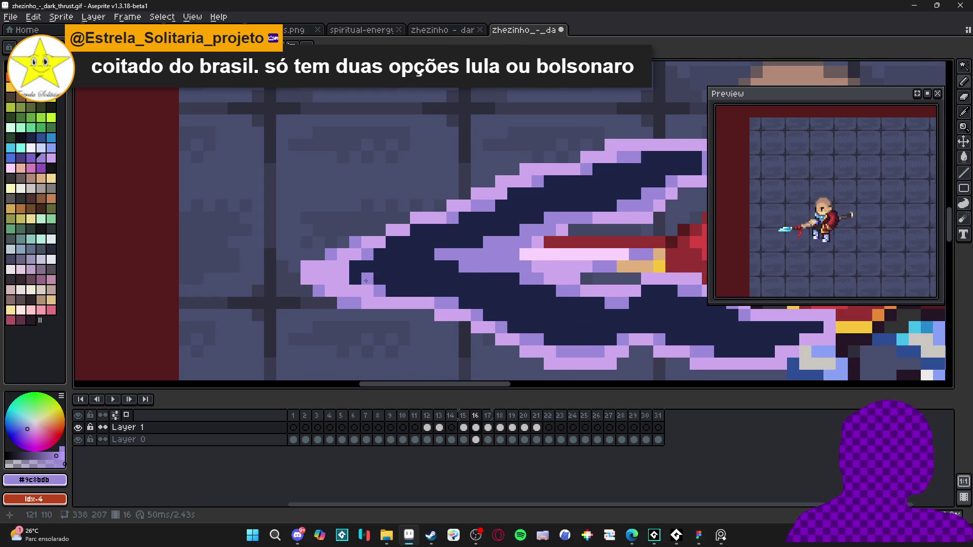
scroll(365, 279, "up", 1)
left_click(385, 277)
left_click_drag(417, 294, 433, 294)
left_click(417, 246)
left_click(416, 229)
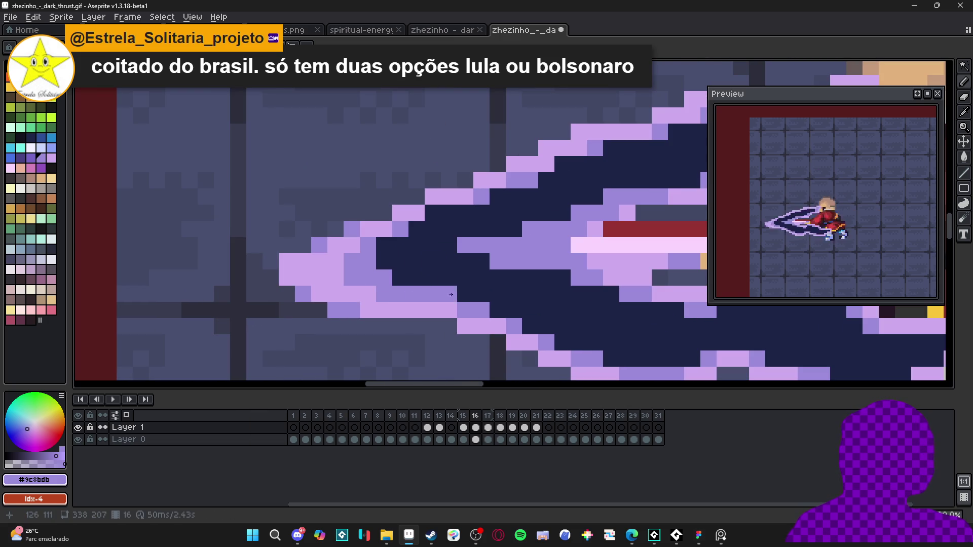
scroll(426, 299, "down", 3)
scroll(417, 314, "down", 2)
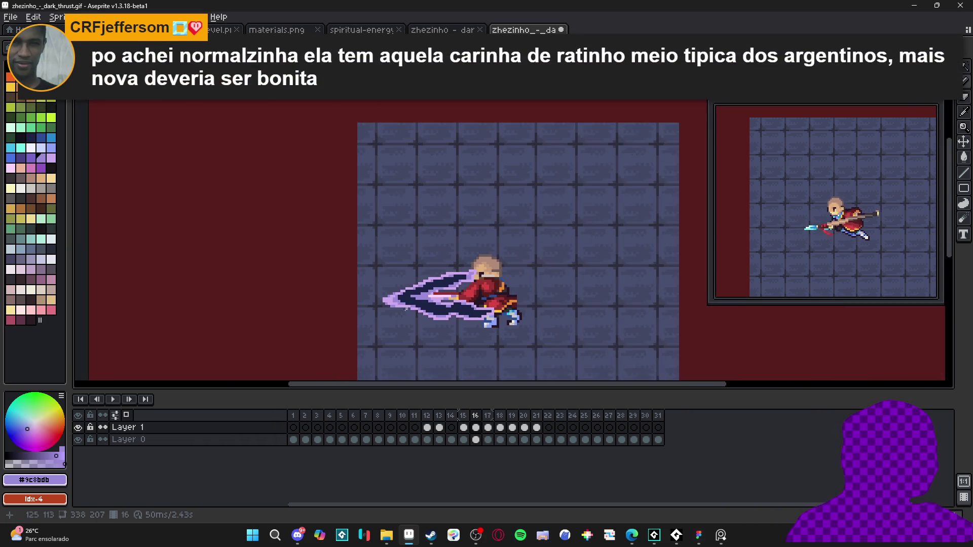
scroll(396, 300, "up", 3)
Sample the light purple, medium purple and navy from the slash and blade while reviewing the edge.
left_click(355, 297, "alt")
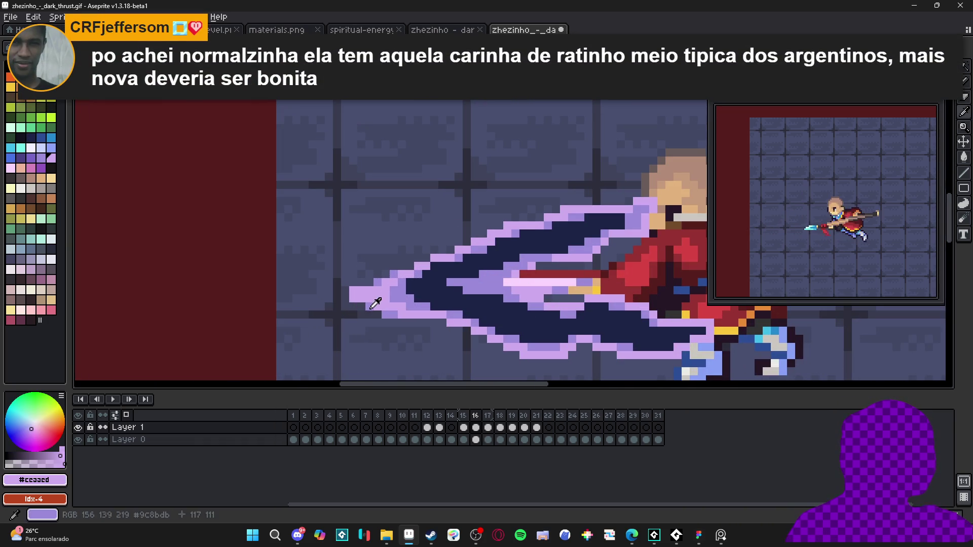
left_click(356, 285, "alt")
scroll(362, 293, "down", 3)
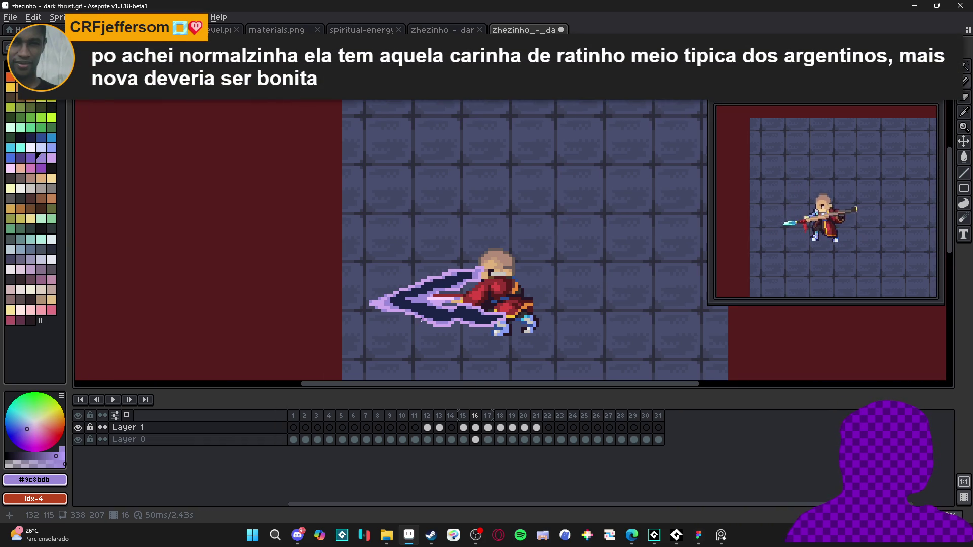
scroll(396, 304, "up", 4)
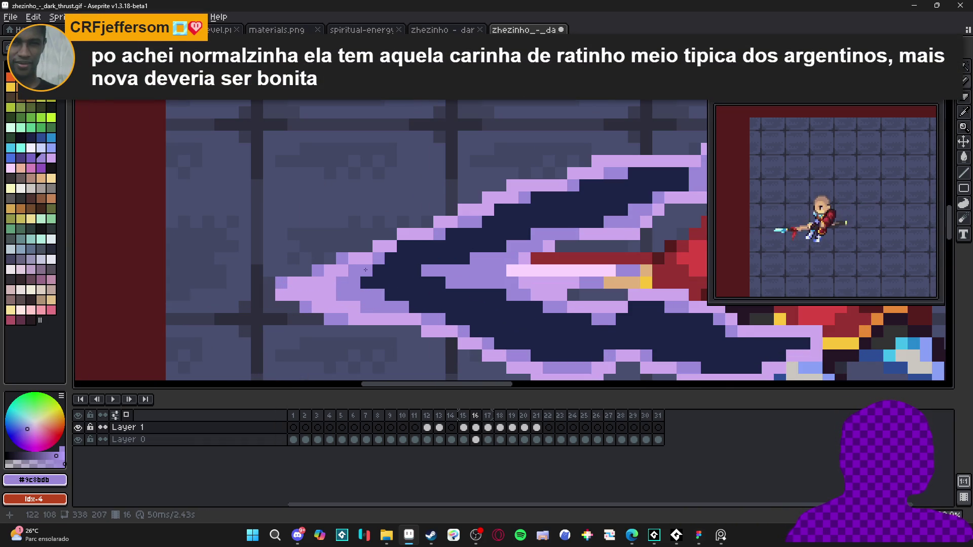
scroll(369, 267, "down", 4)
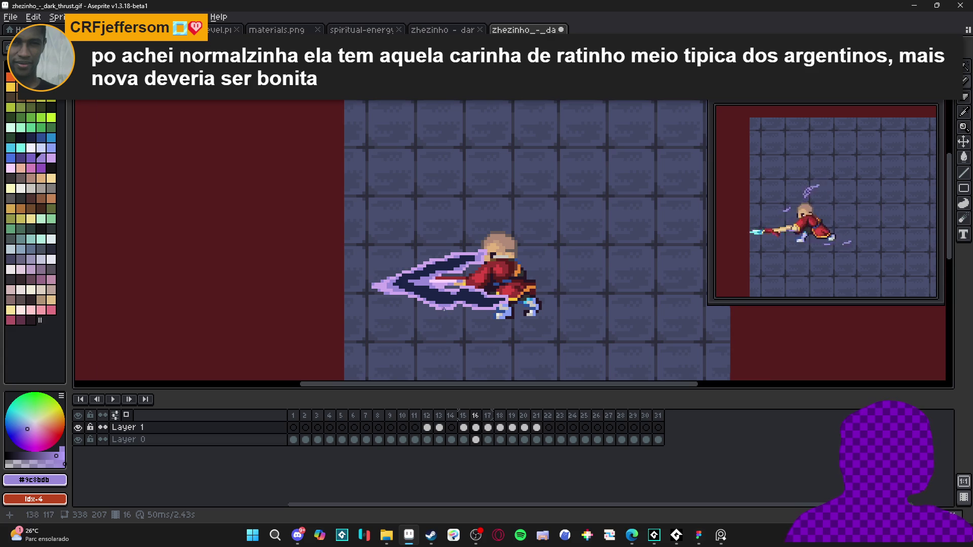
scroll(444, 309, "up", 3)
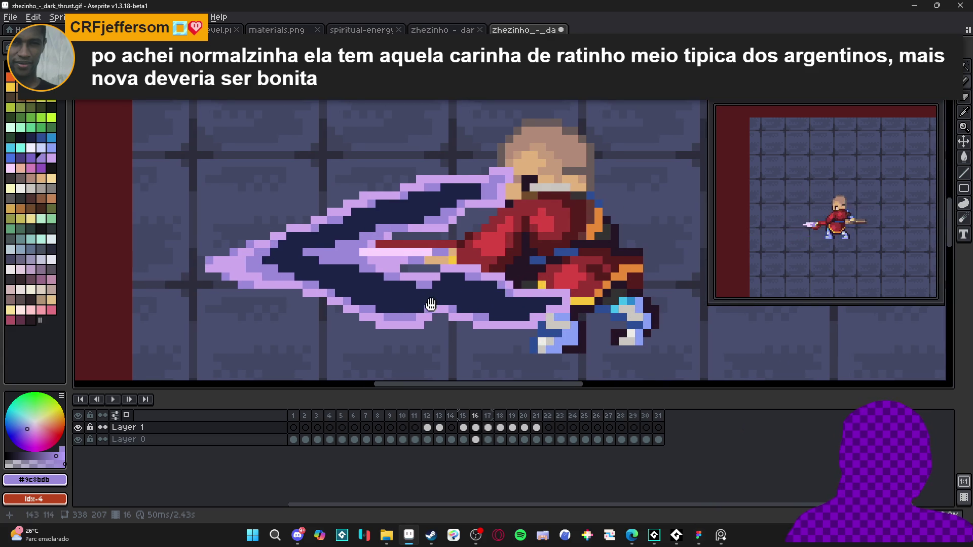
scroll(437, 302, "right", 1)
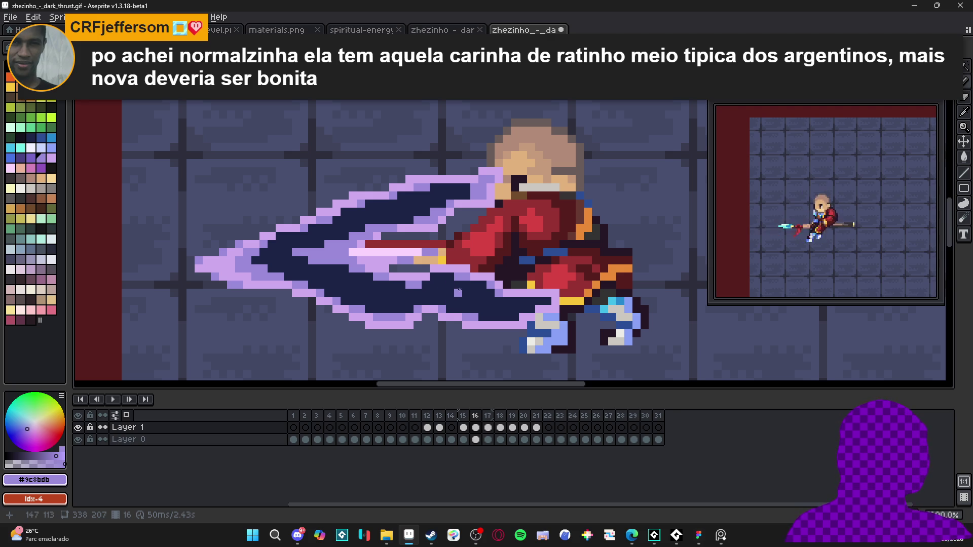
scroll(420, 292, "down", 2)
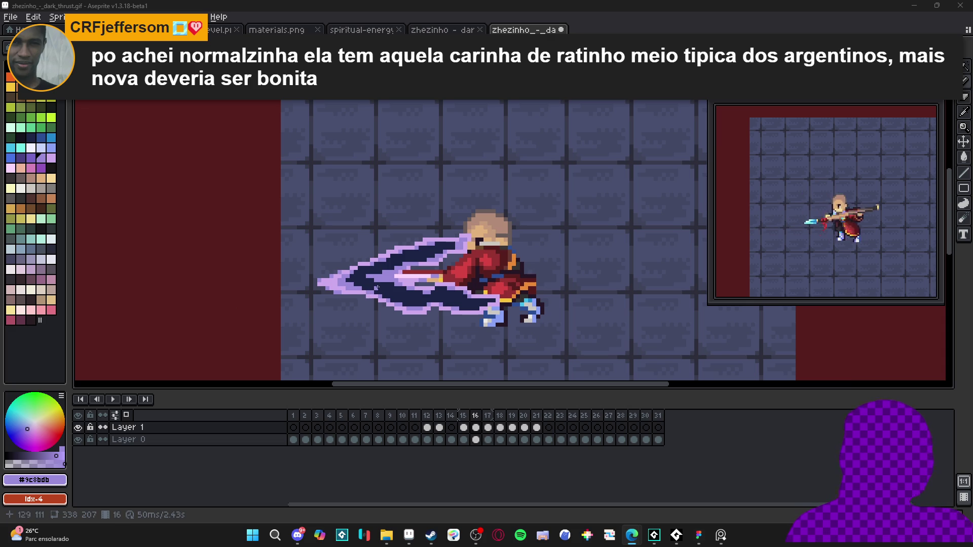
scroll(458, 233, "up", 3)
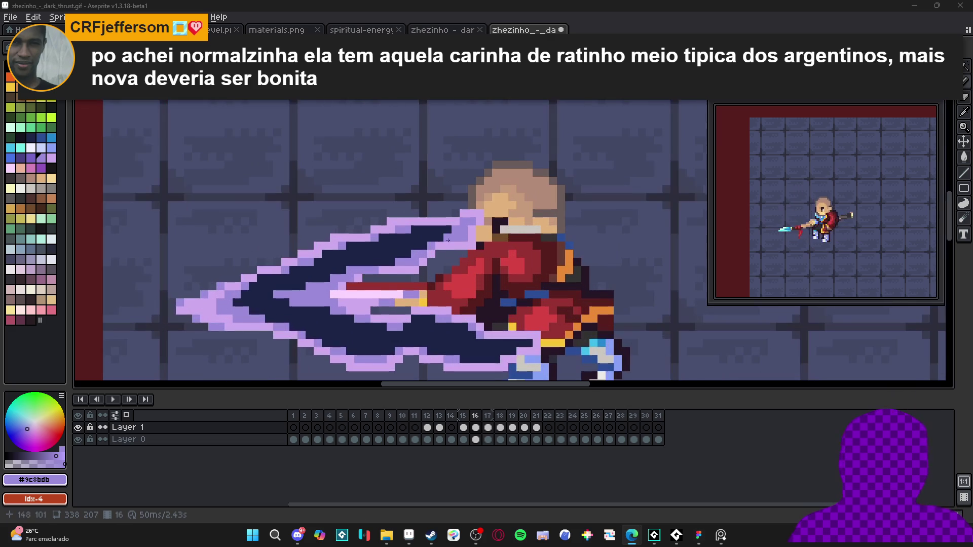
left_click(458, 233, "alt")
left_click(454, 232, "alt")
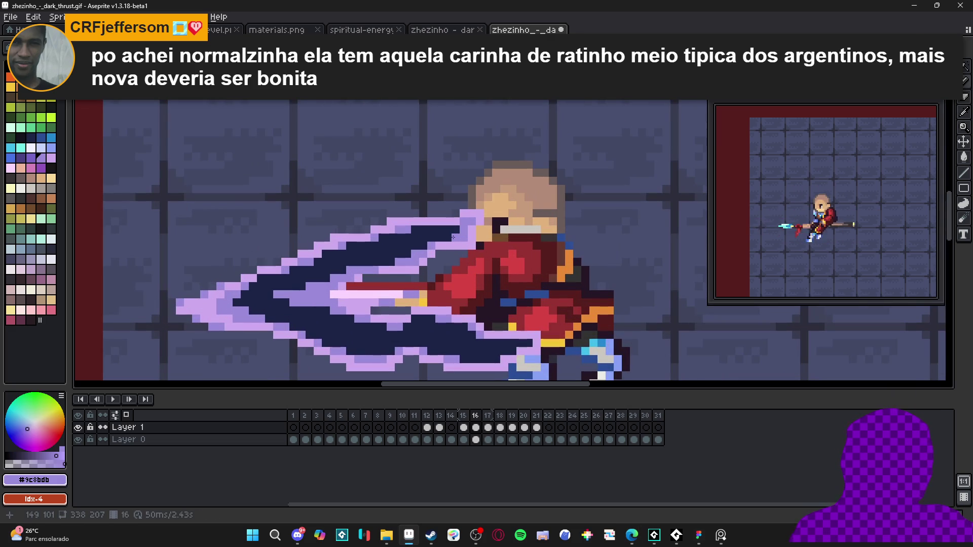
scroll(449, 239, "down", 3)
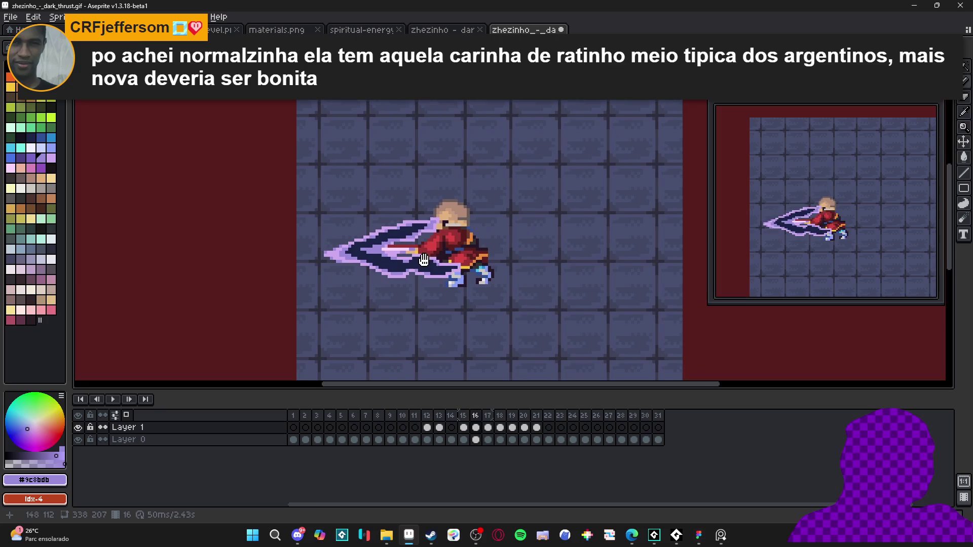
scroll(447, 270, "up", 3)
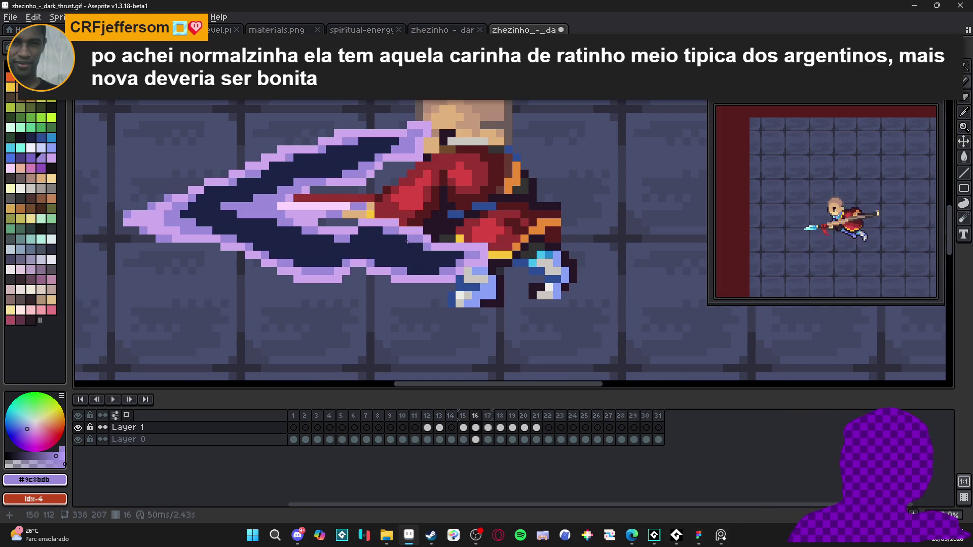
scroll(365, 231, "down", 4)
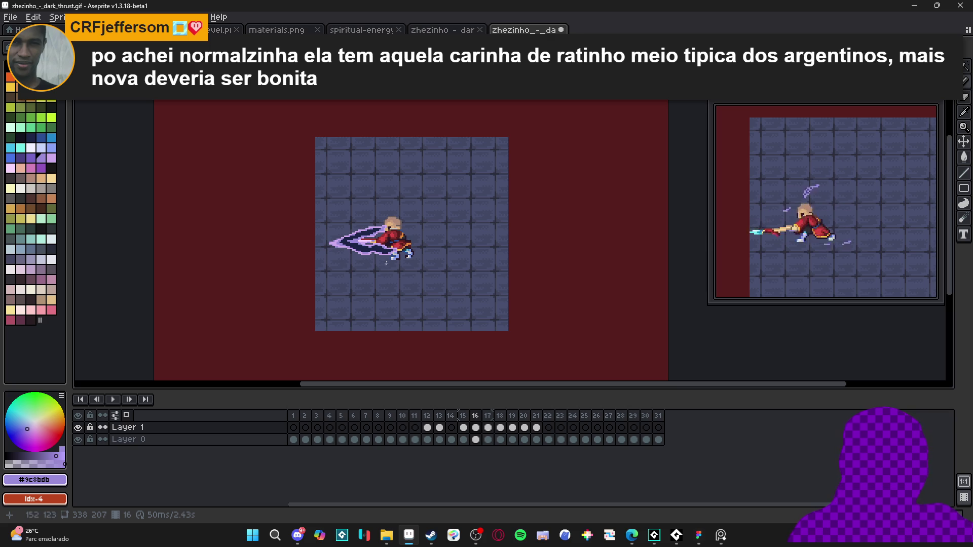
scroll(367, 254, "up", 6)
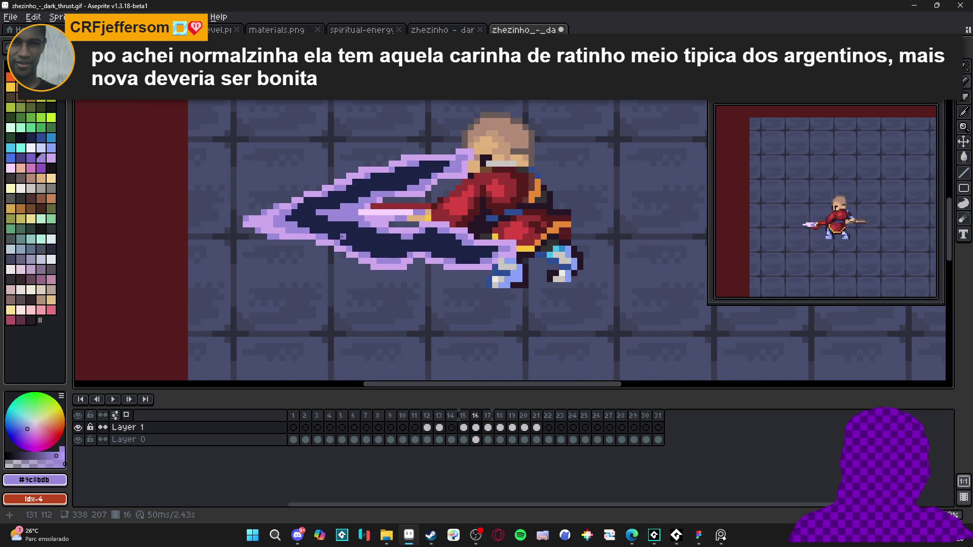
scroll(355, 243, "down", 3)
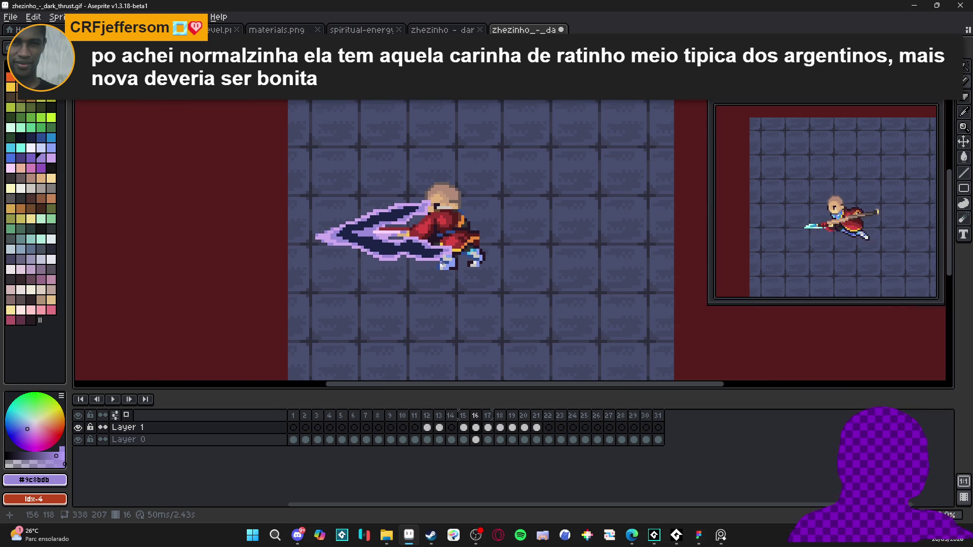
scroll(445, 264, "down", 1)
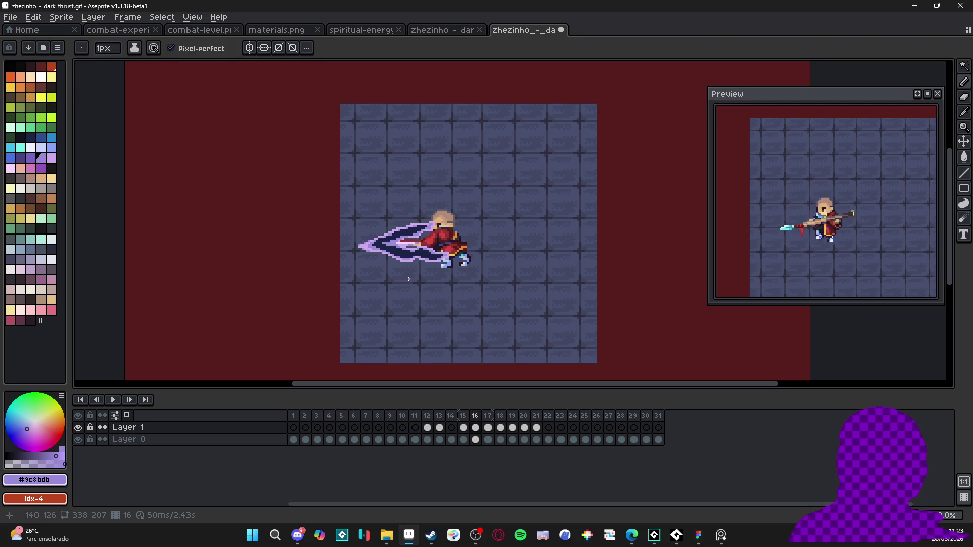
Erase the purple energy effect from frame 17 with a large round Eraser.
left_click(463, 428)
left_click(476, 428)
left_click(488, 428)
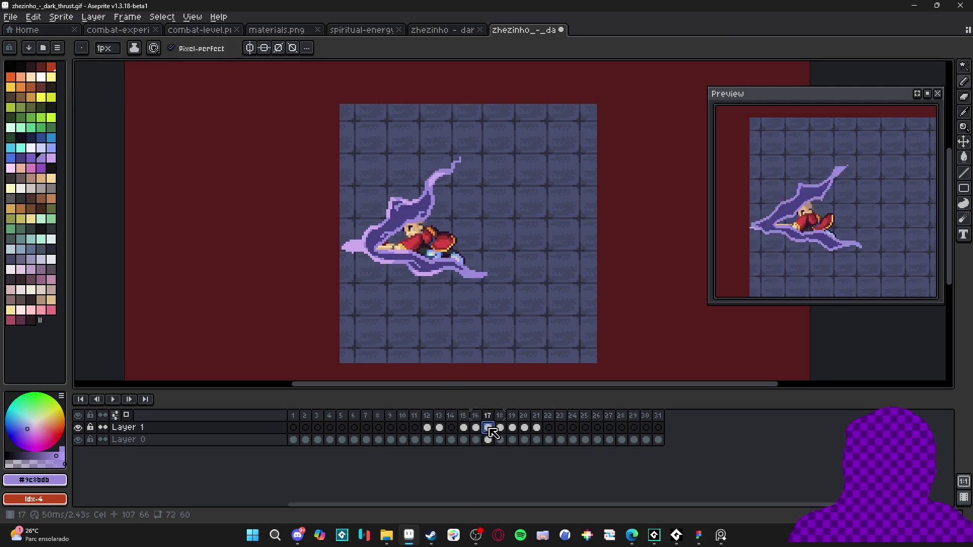
key("e")
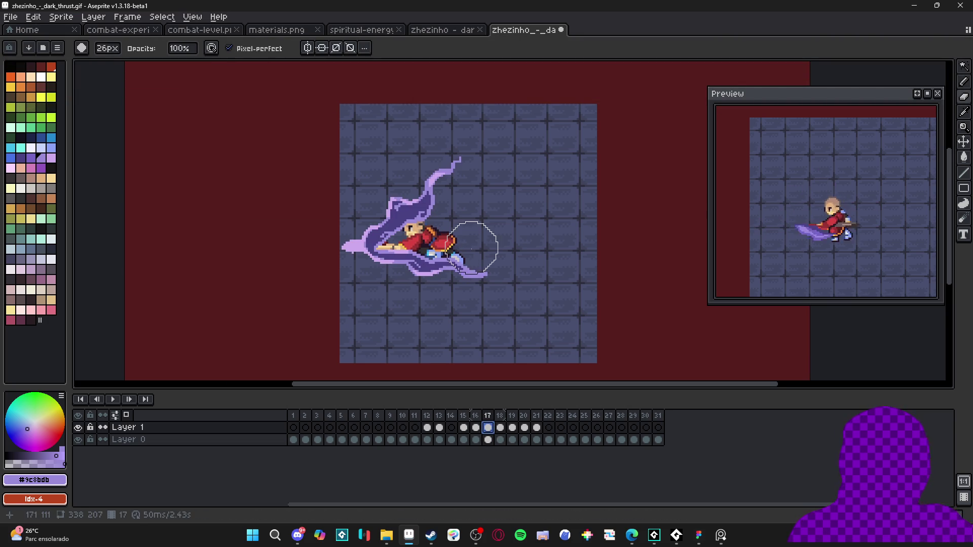
mouse_move(473, 251)
left_mouse_down()
mouse_move(456, 261)
mouse_move(370, 238)
mouse_move(500, 174)
left_mouse_up()
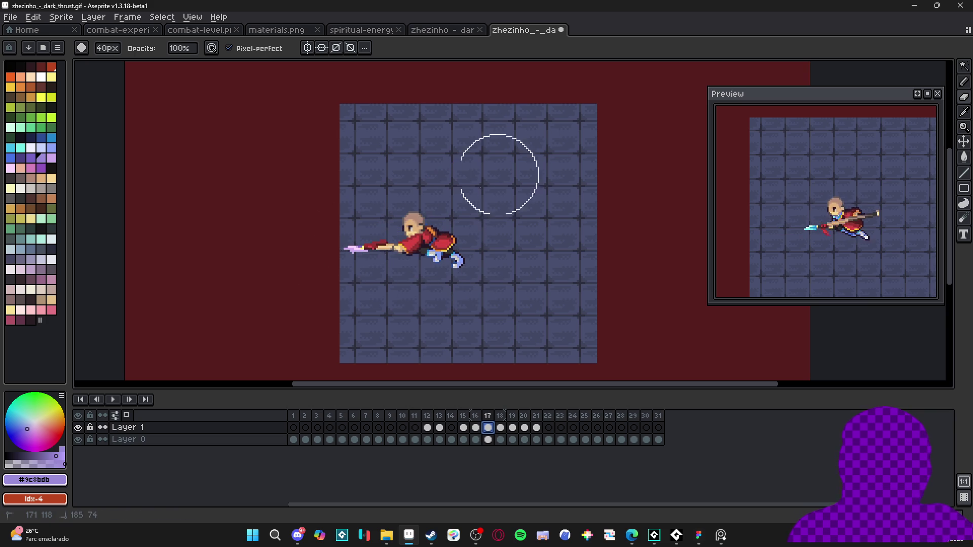
Compare frame 17 against frame 16, then move over to the web browser.
key("Left")
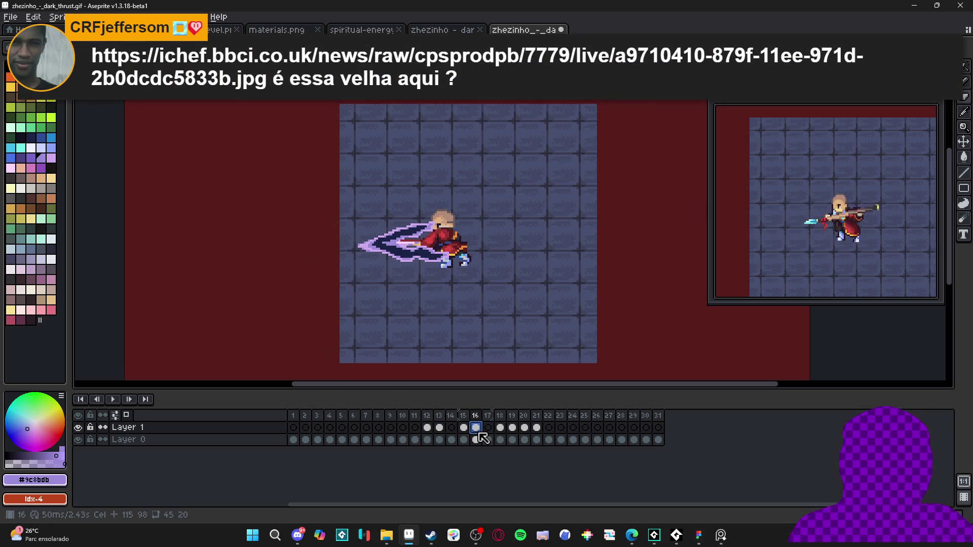
left_click(488, 429)
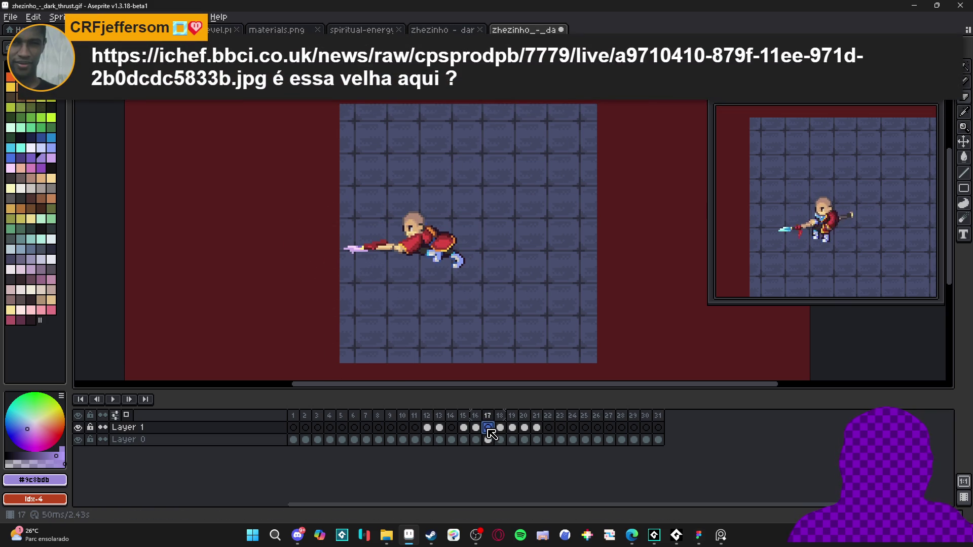
left_click(633, 535)
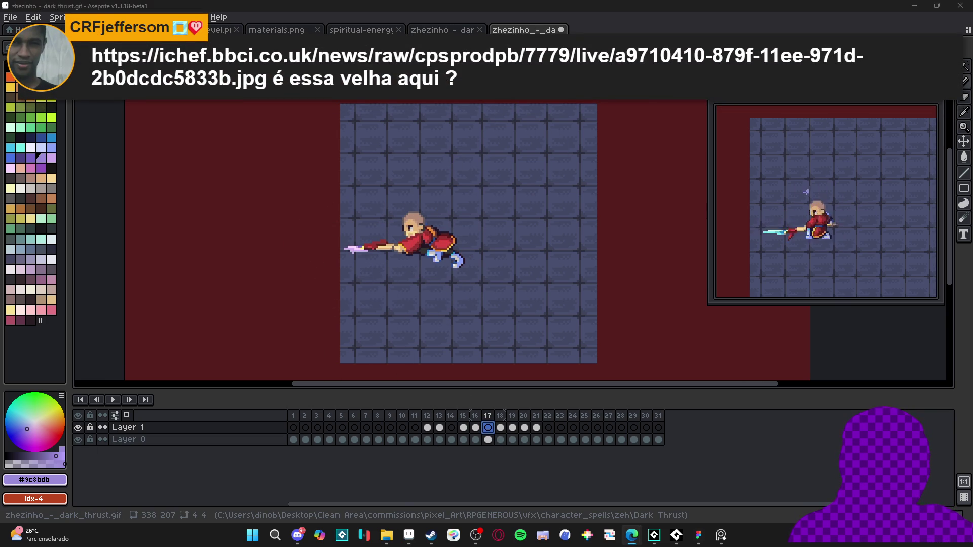